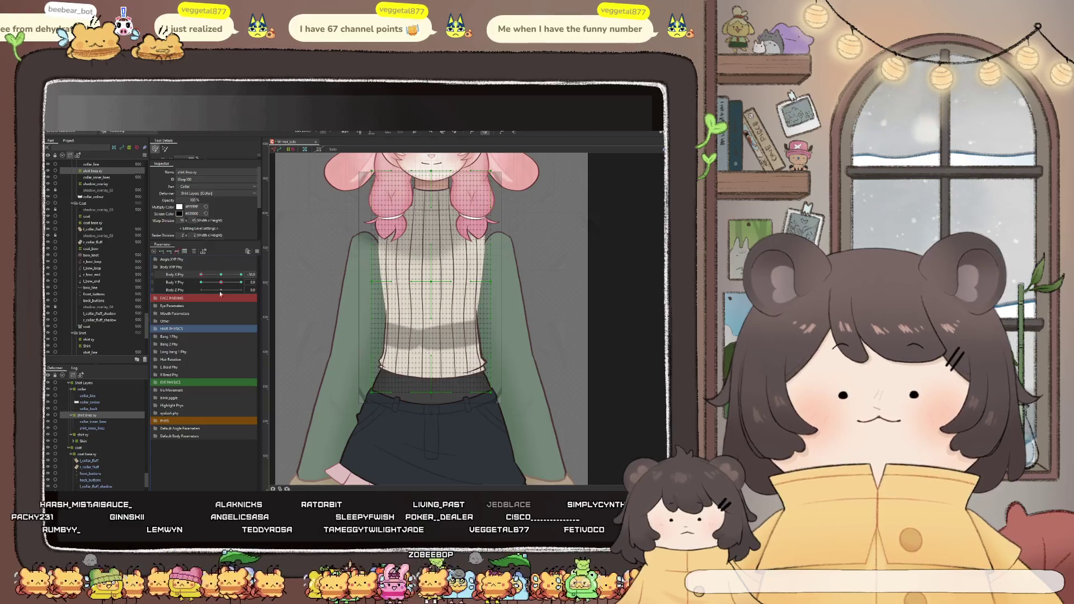
Nudge the torso warp deformer left and reshape its mesh while scrubbing Body X Phy to check the lean
left_click(429, 300)
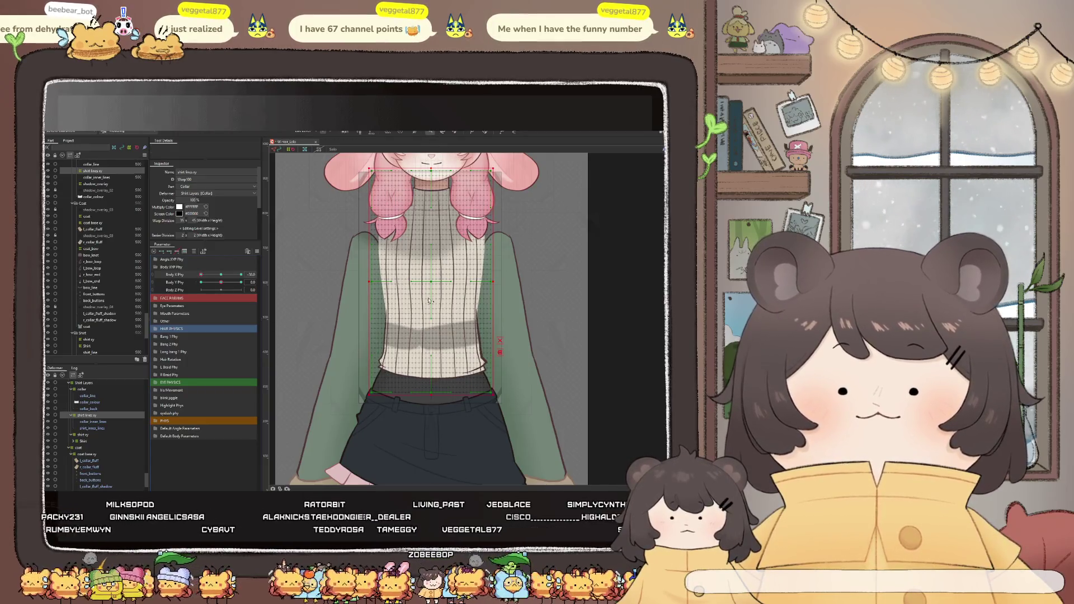
left_click_drag(434, 310, 425, 285)
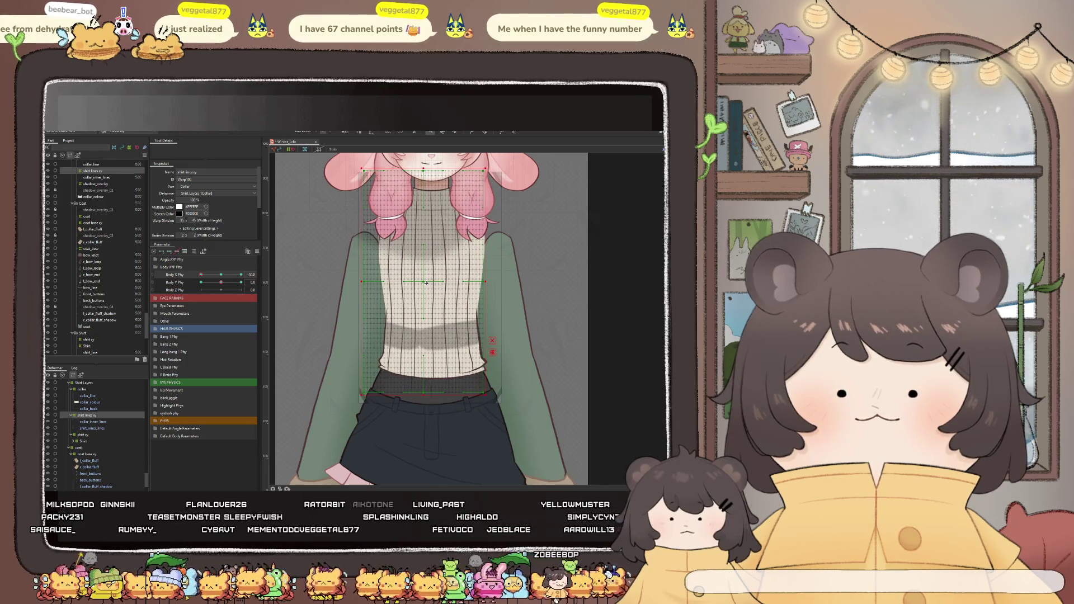
left_click_drag(204, 274, 219, 282)
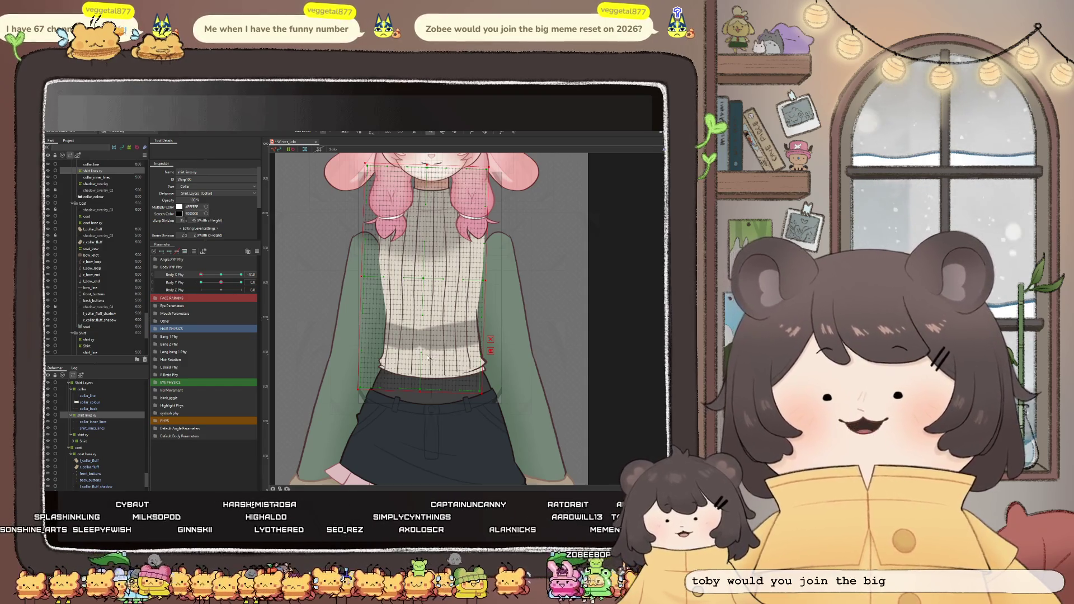
scroll(422, 283, "up", 2)
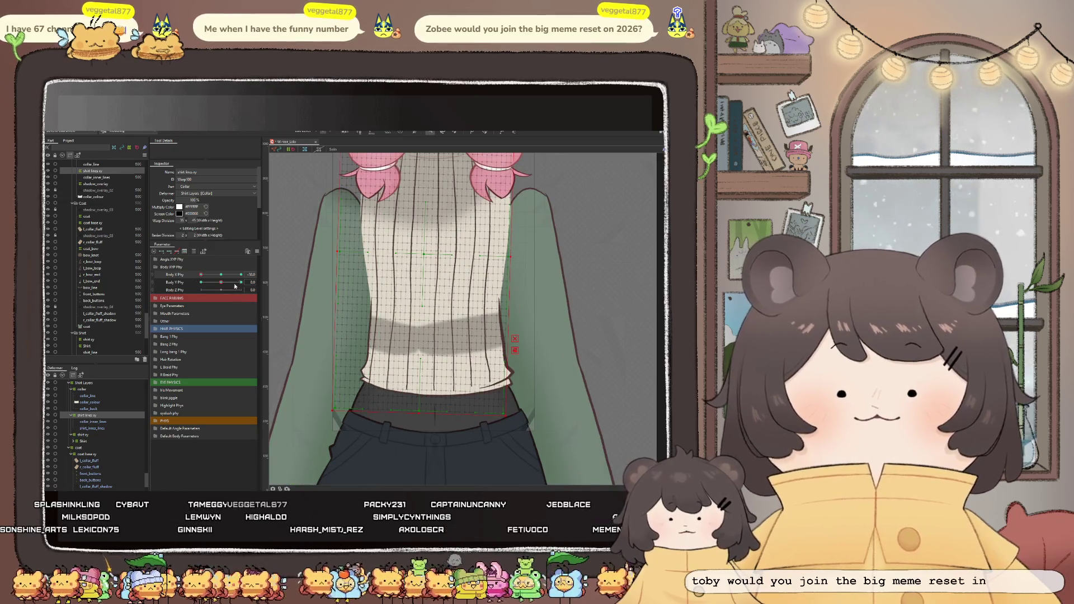
left_click_drag(211, 275, 202, 276)
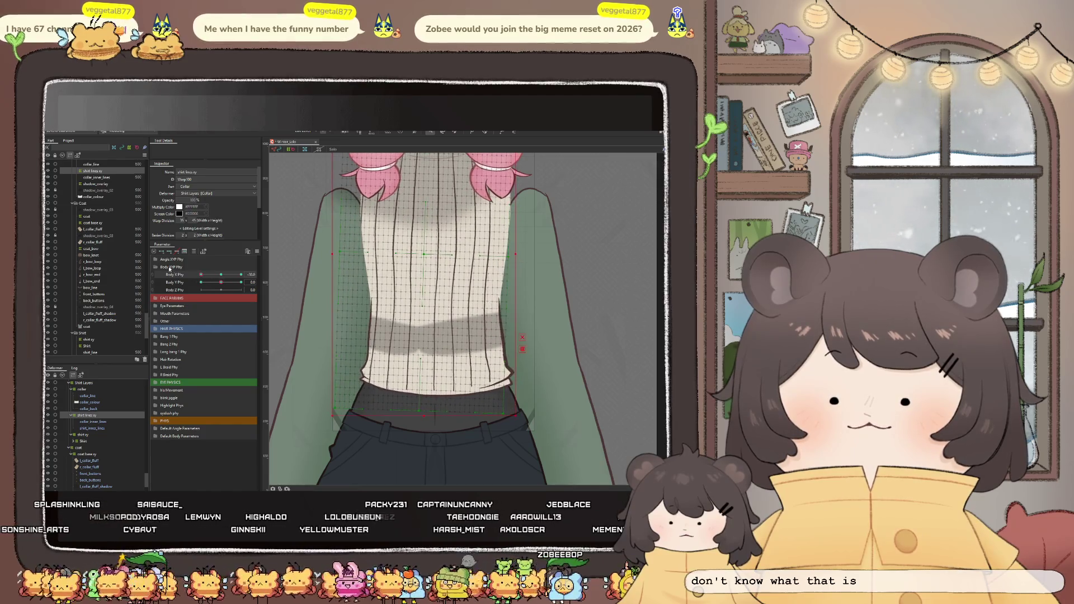
scroll(554, 177, "down", 2)
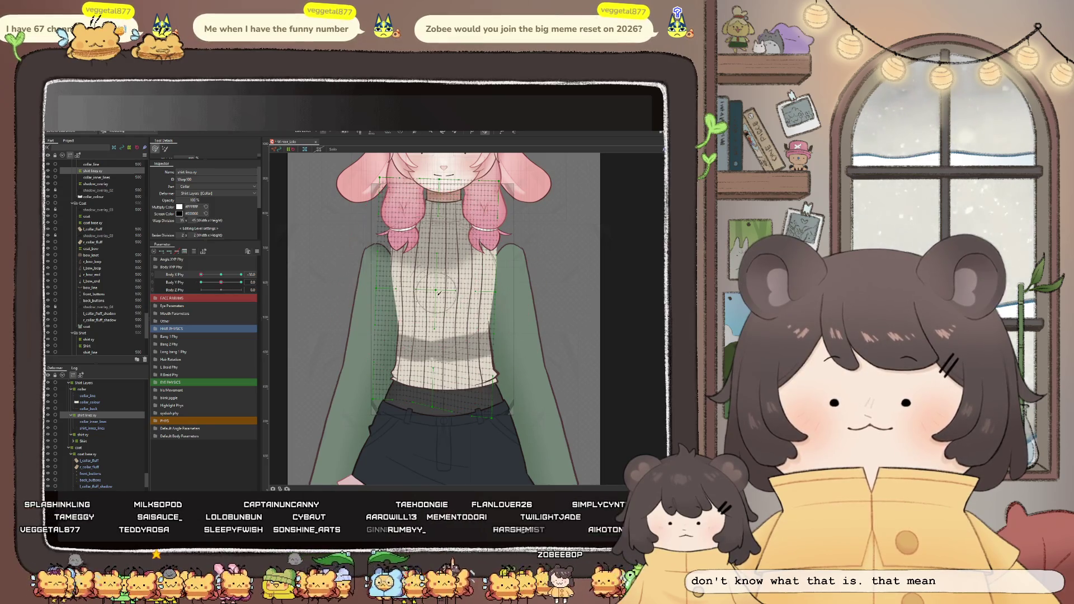
mouse_move(425, 283)
left_mouse_down()
mouse_move(454, 286)
mouse_move(449, 262)
mouse_move(437, 273)
left_mouse_up()
left_click_drag(205, 276, 199, 278)
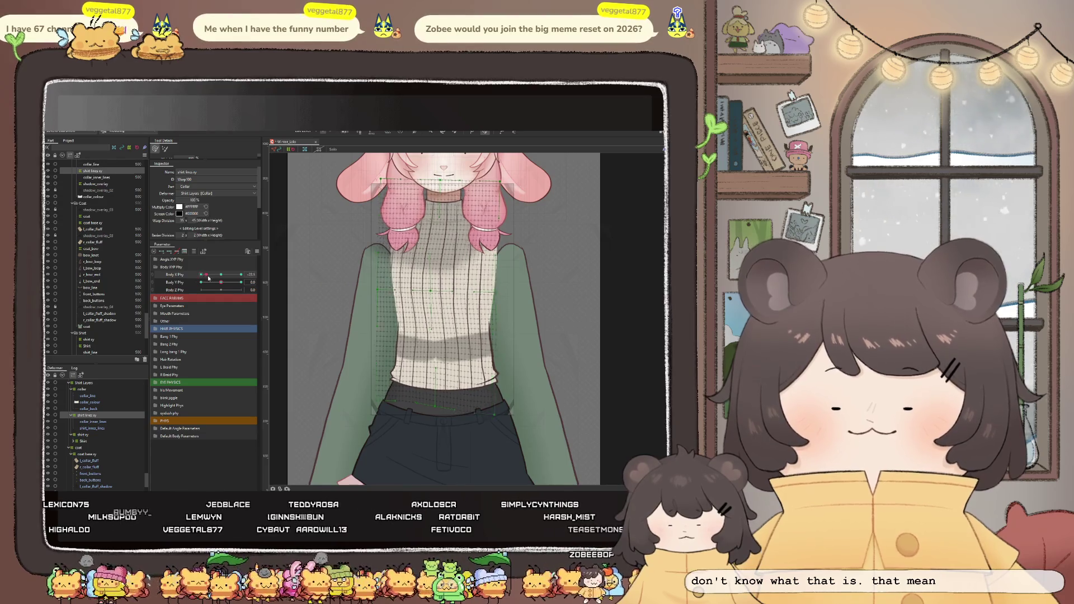
scroll(444, 226, "up", 3)
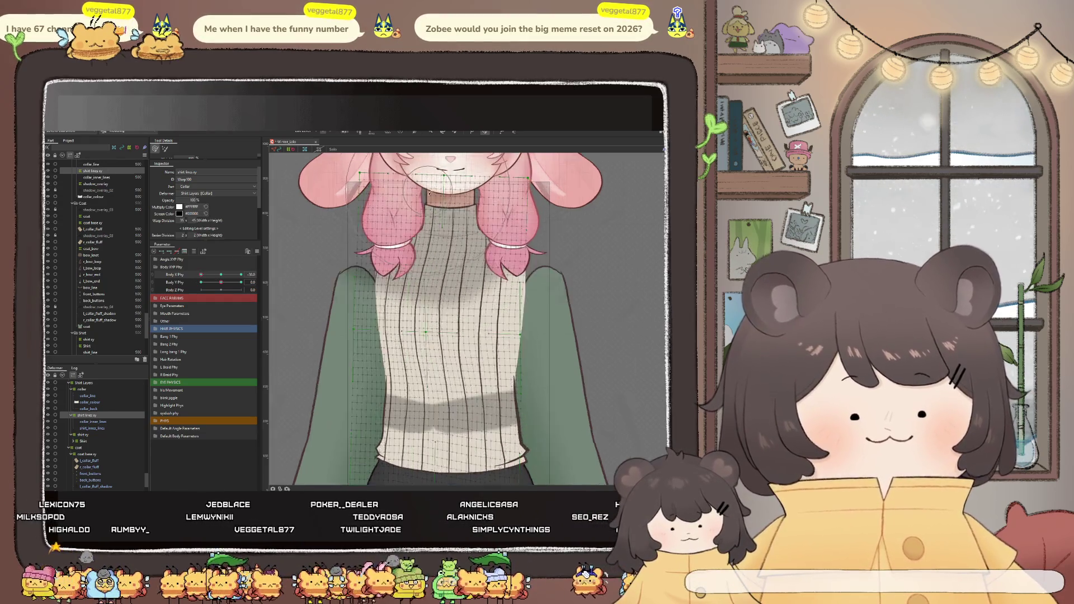
scroll(444, 227, "up", 3)
Warp the neck mesh, set Body X Phy, and bend the sweater stripes rightward under the collar
left_click_drag(444, 230, 445, 223)
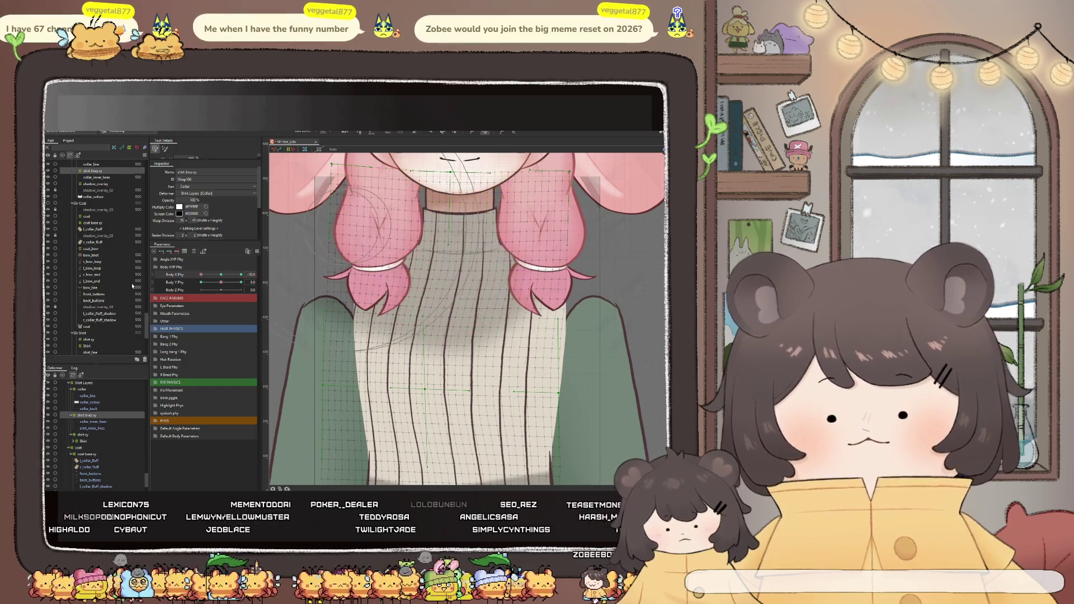
mouse_move(207, 273)
left_mouse_down()
mouse_move(210, 282)
mouse_move(190, 284)
left_mouse_up()
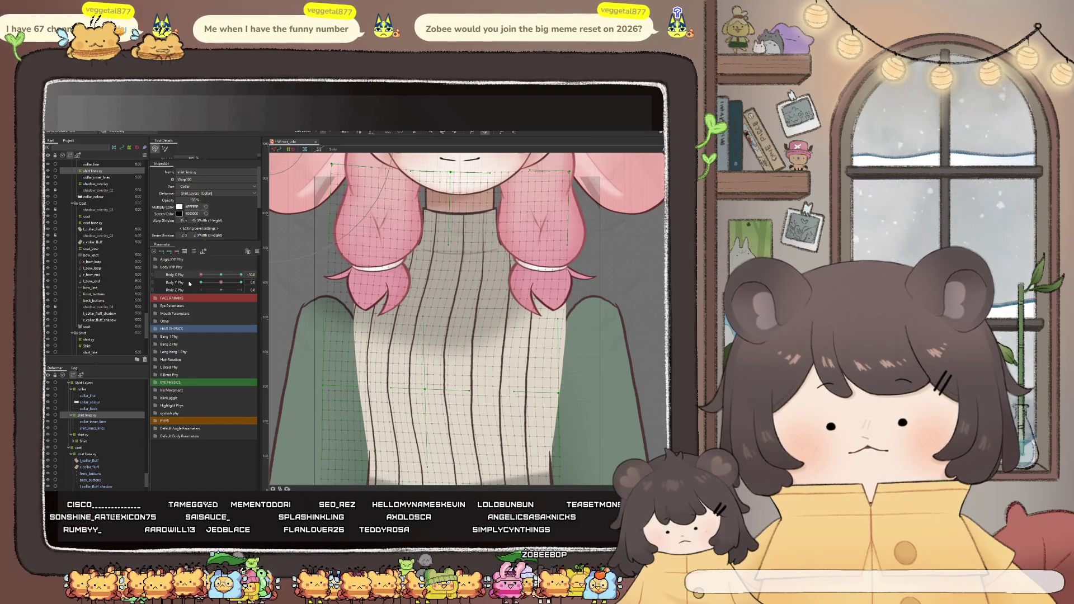
left_click_drag(190, 284, 194, 287)
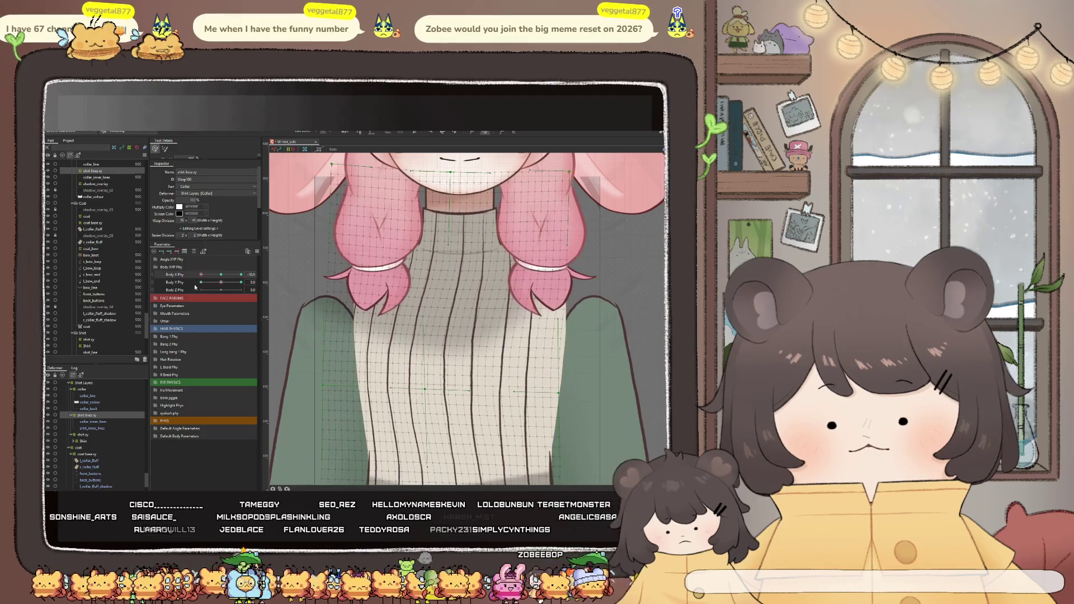
scroll(436, 207, "up", 3)
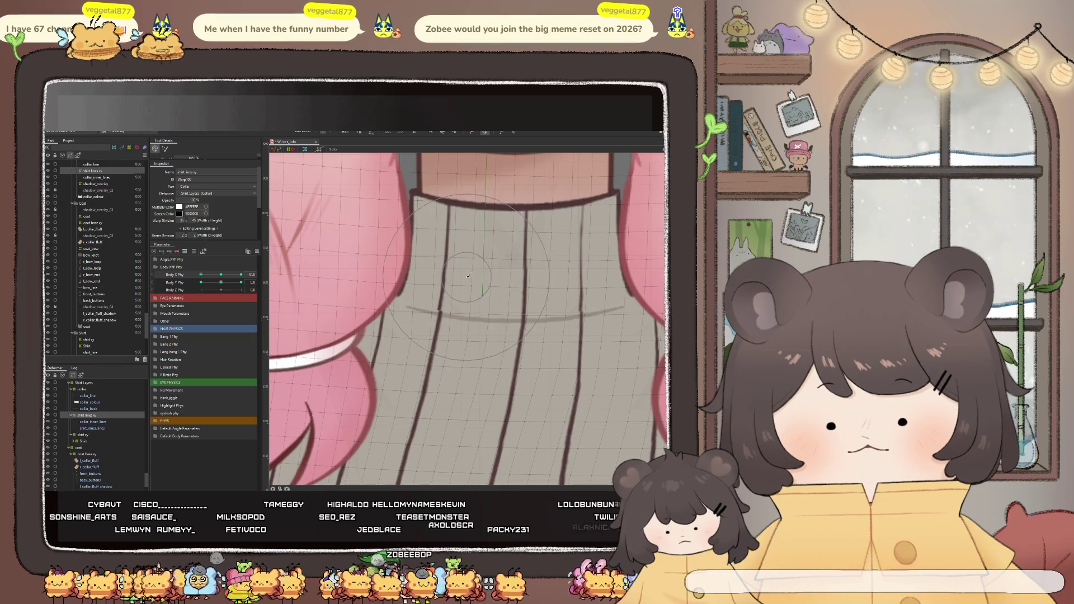
left_click_drag(470, 271, 497, 282)
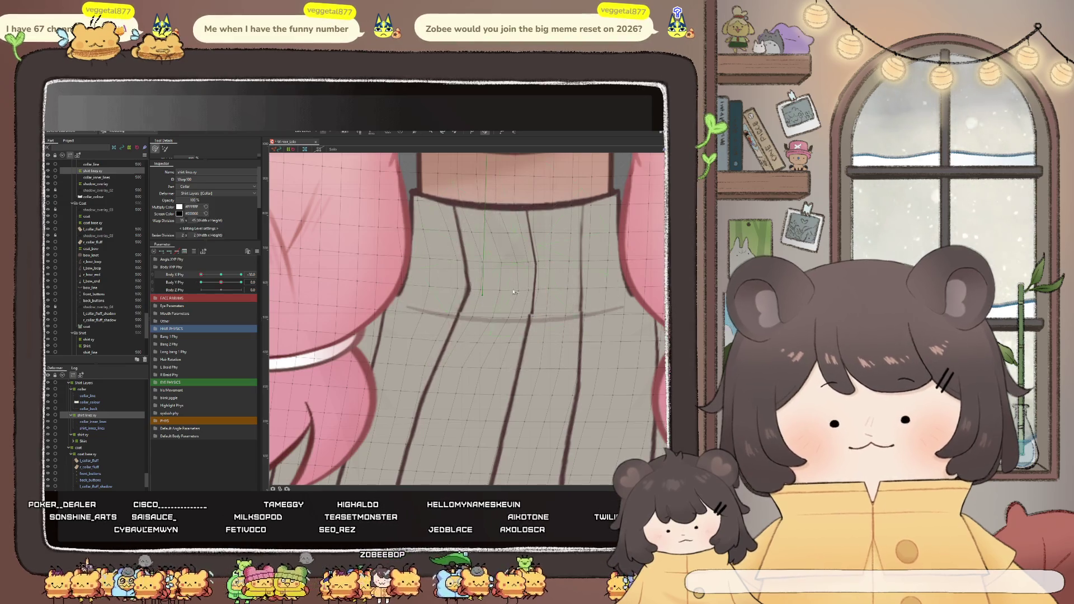
scroll(454, 288, "down", 5)
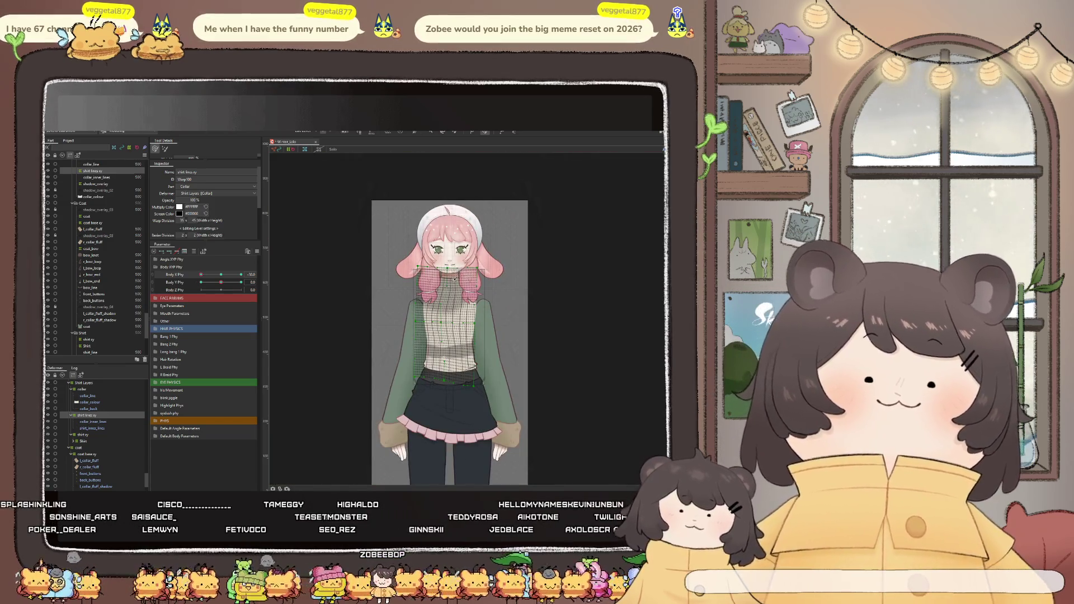
scroll(453, 289, "up", 4)
scroll(457, 282, "down", 2)
scroll(460, 275, "up", 3)
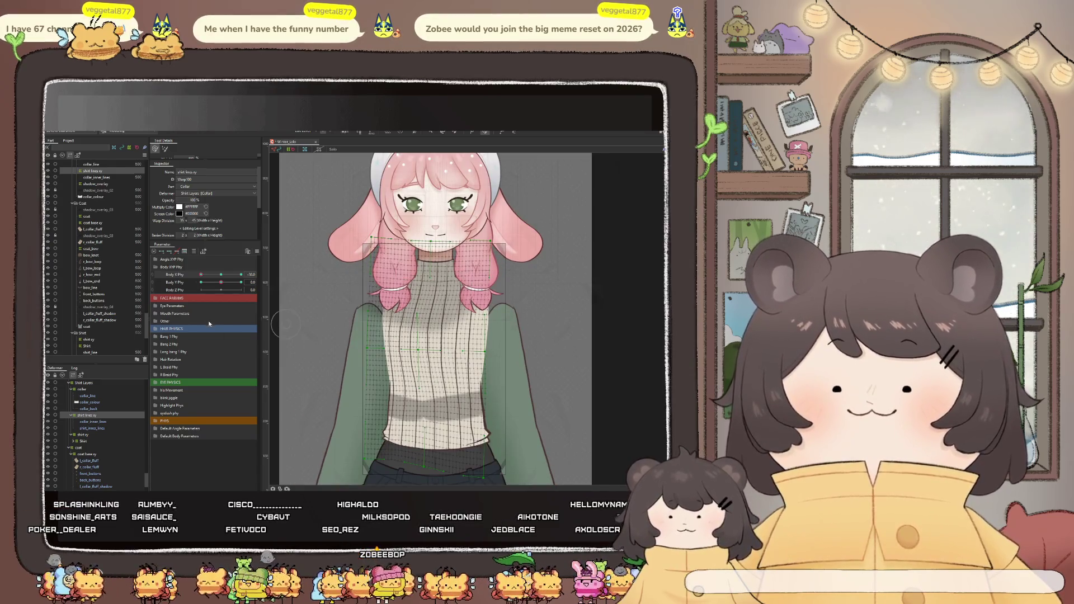
Shift Body X Phy to a new angle before touching up the waist
left_click_drag(201, 275, 222, 287)
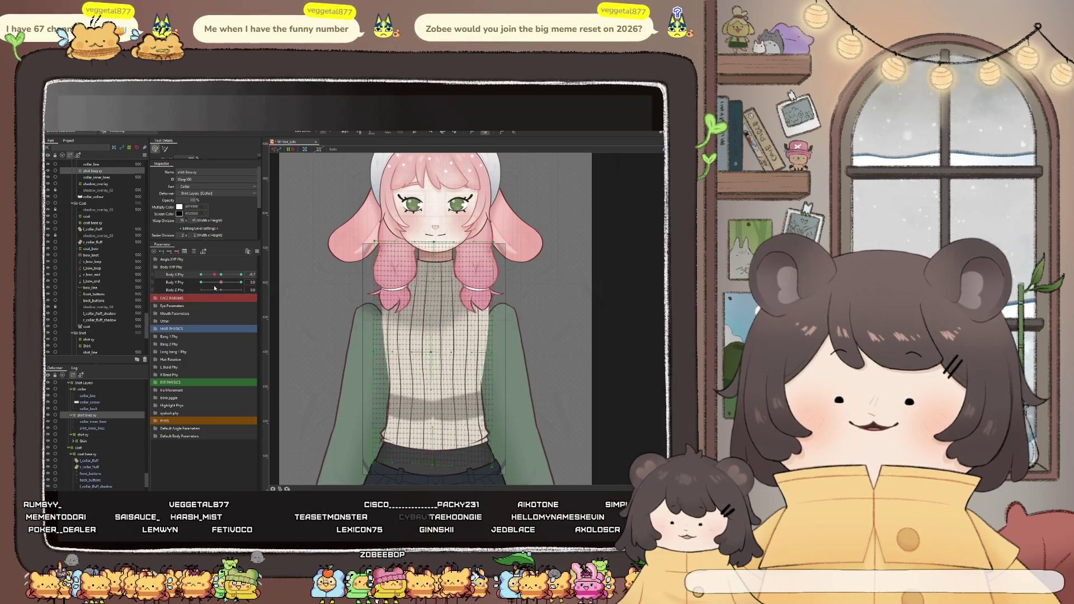
scroll(460, 438, "up", 3)
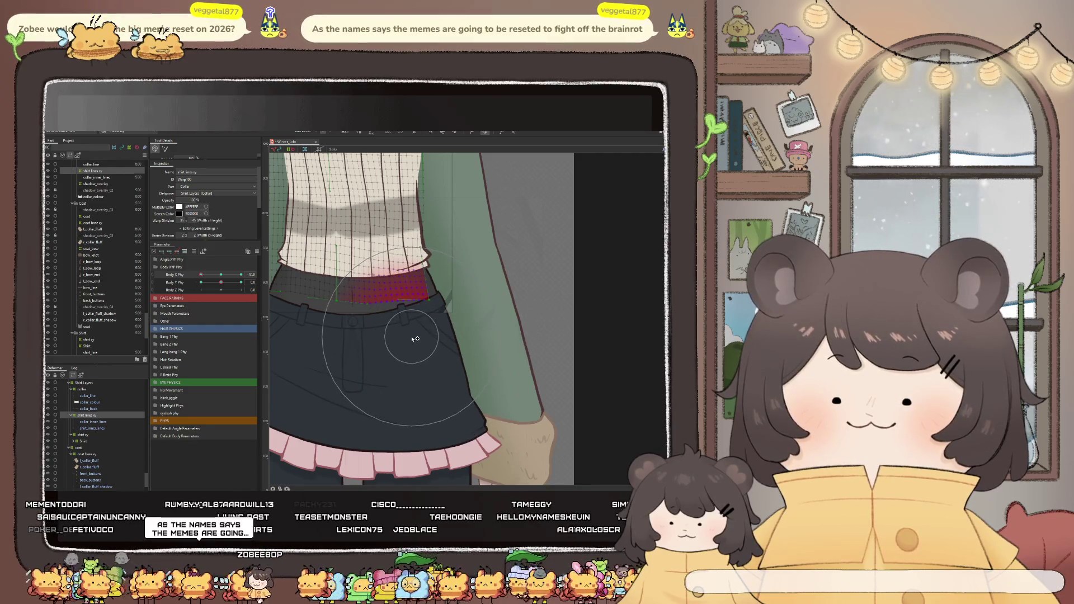
scroll(475, 404, "down", 2)
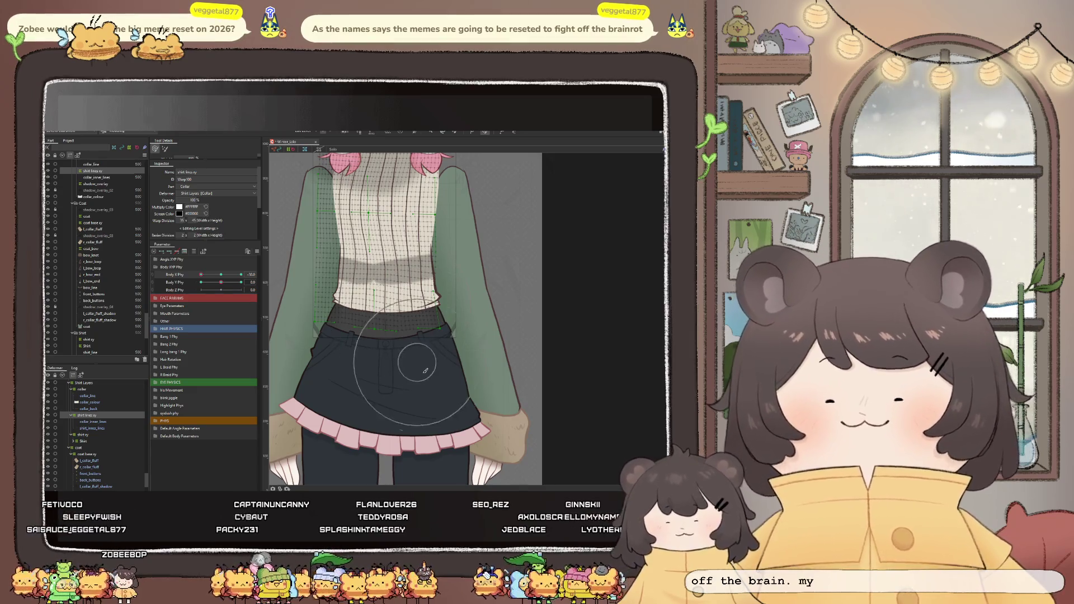
scroll(418, 367, "down", 3)
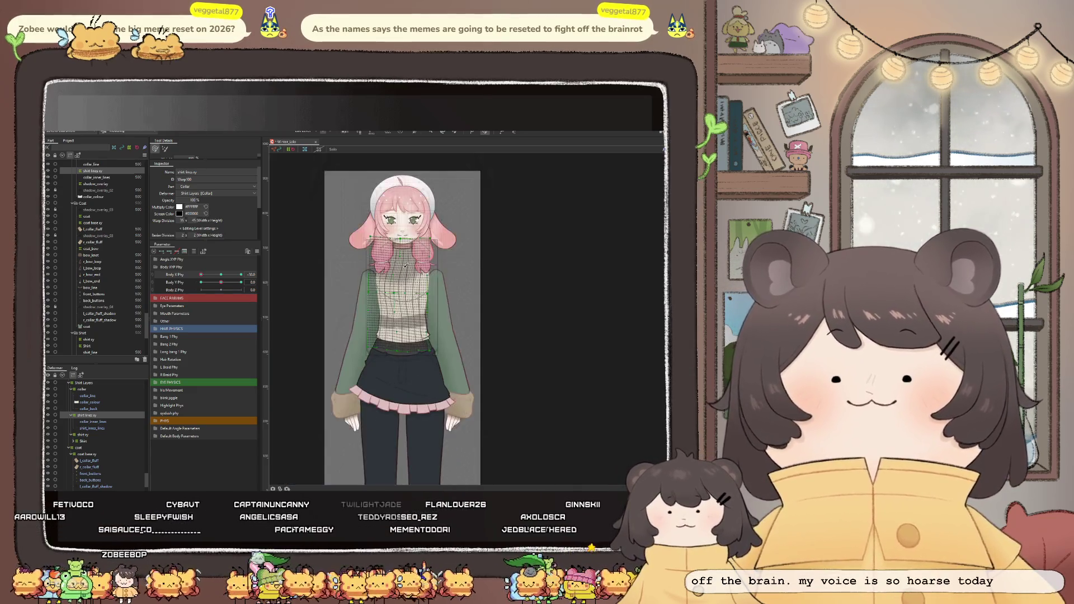
scroll(411, 276, "up", 3)
scroll(395, 319, "up", 1)
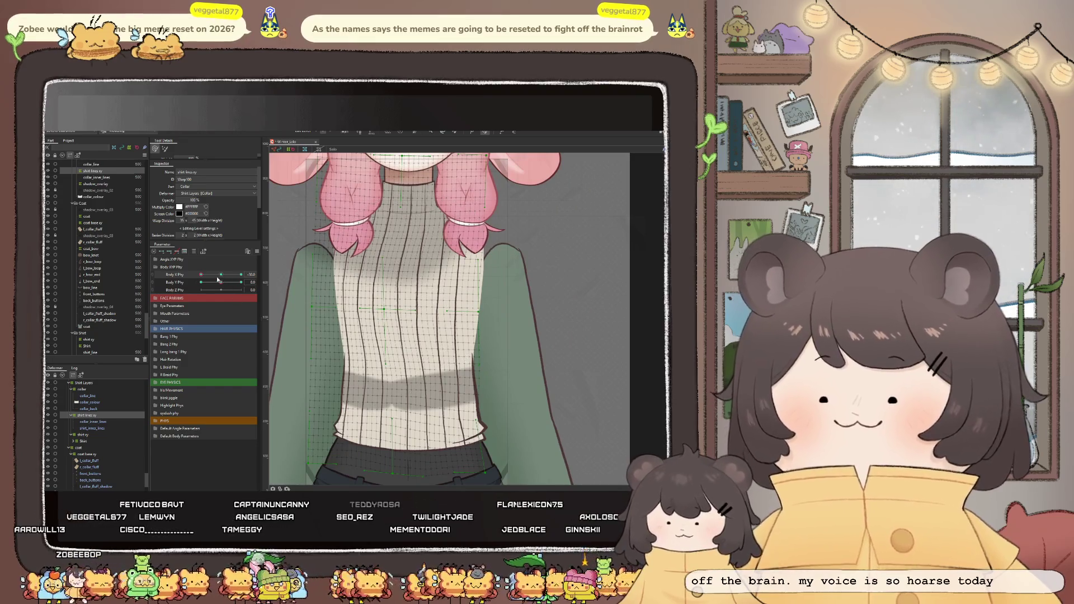
Reshape the waist mesh above the skirt and check it by raising and lowering Body X
left_click_drag(205, 274, 192, 273)
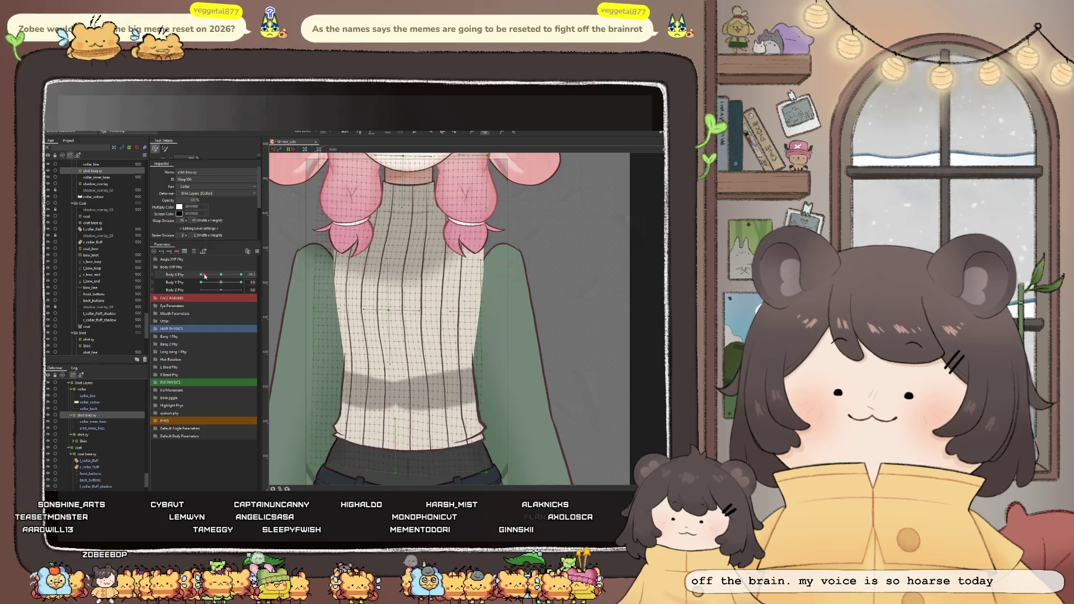
left_click_drag(192, 276, 220, 275)
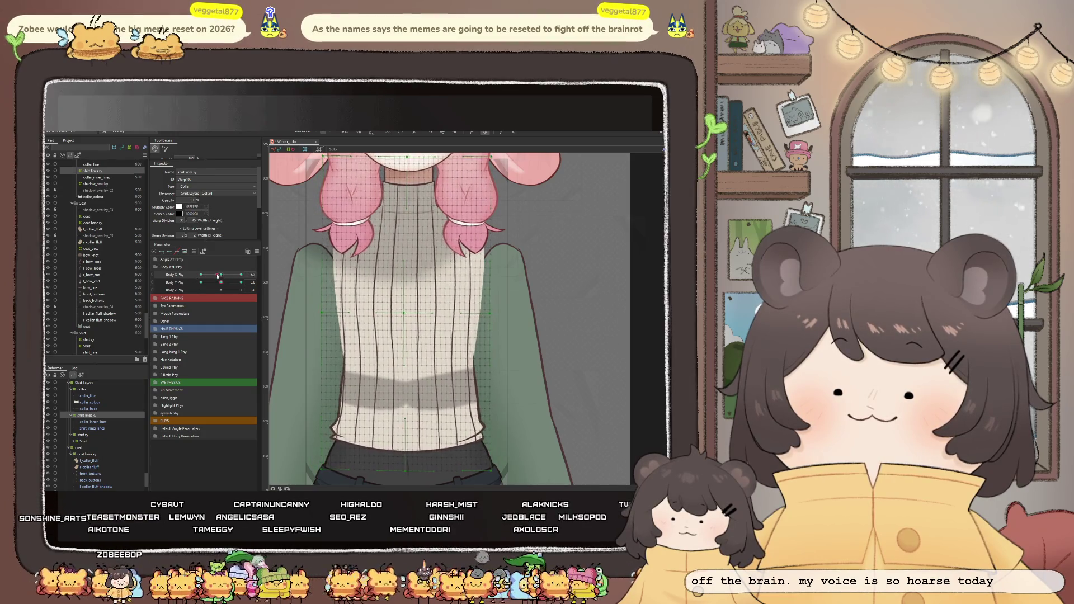
scroll(361, 378, "down", 3)
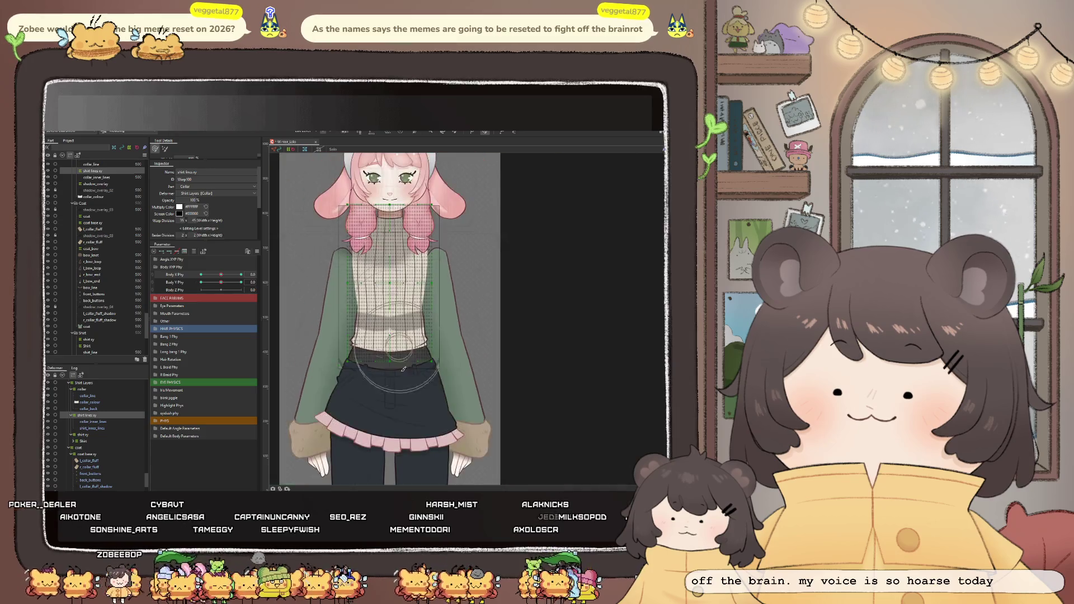
scroll(361, 412, "up", 2)
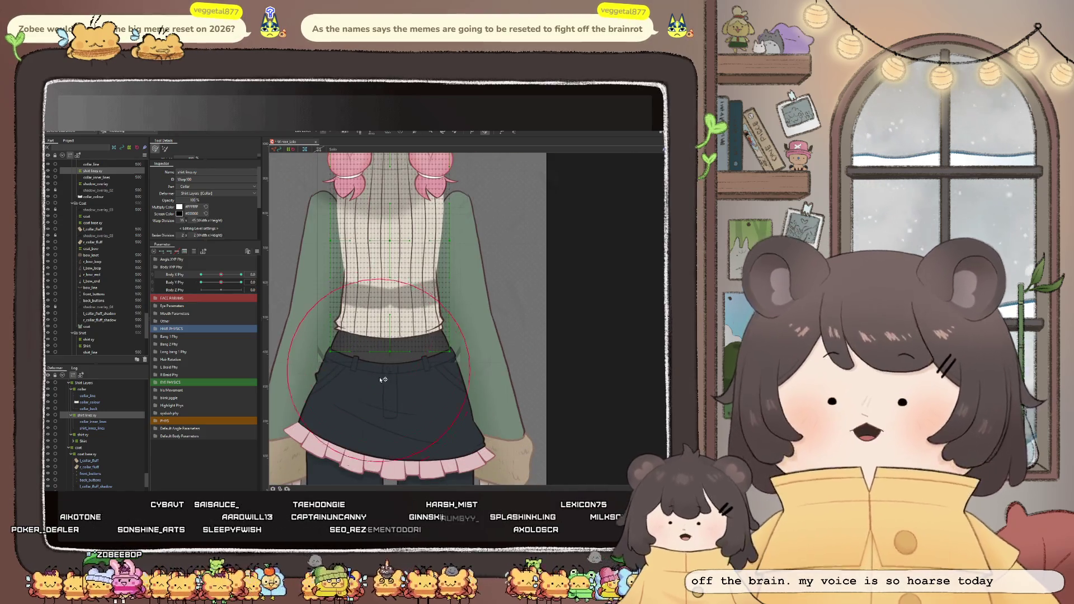
left_click_drag(366, 328, 365, 391)
left_click_drag(443, 391, 448, 401)
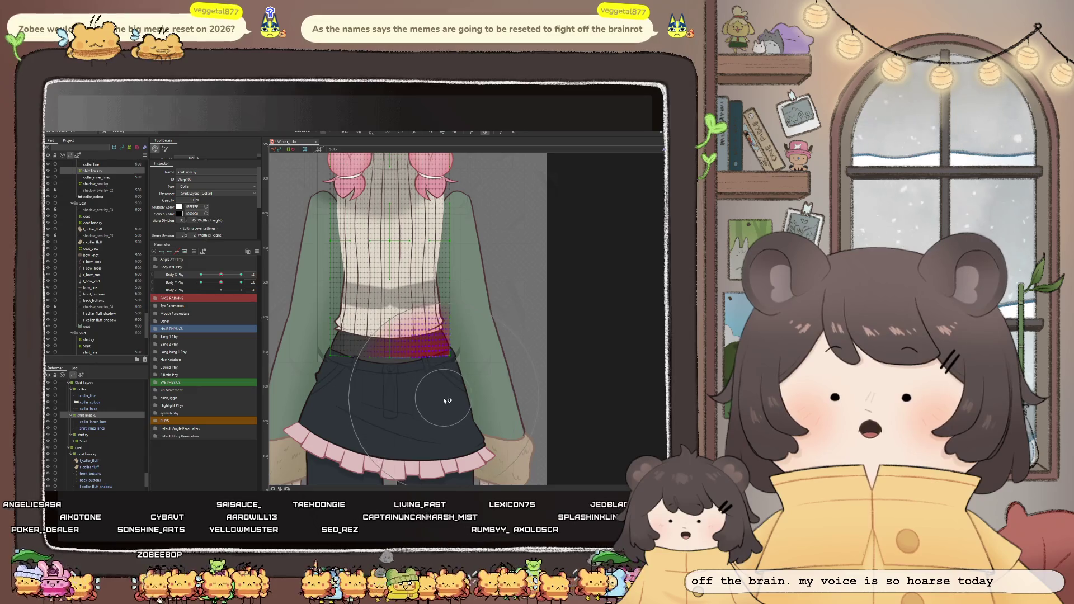
left_click(230, 272)
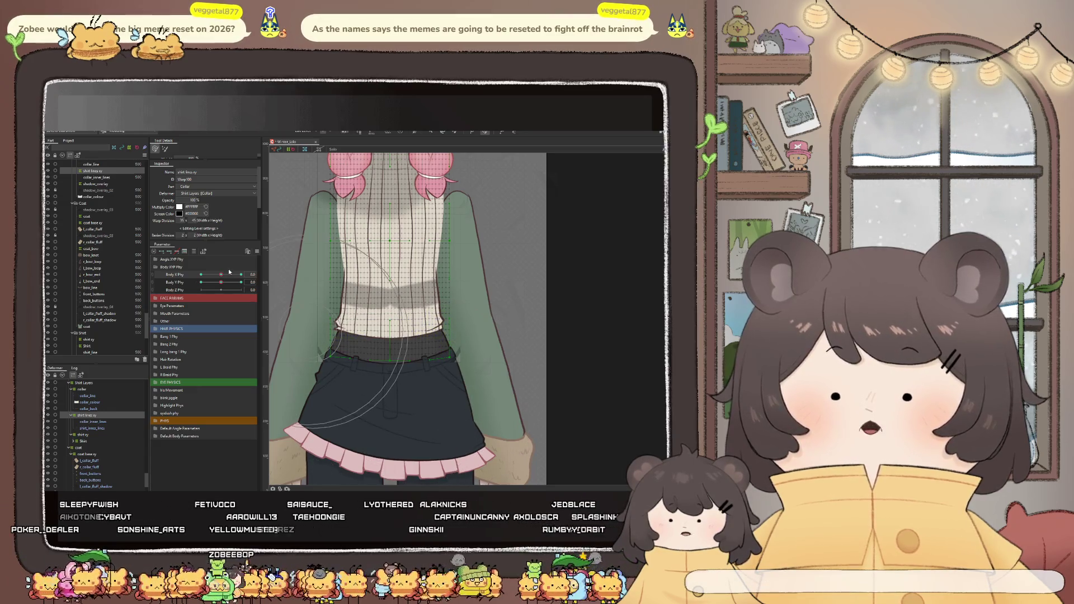
left_click_drag(220, 276, 200, 276)
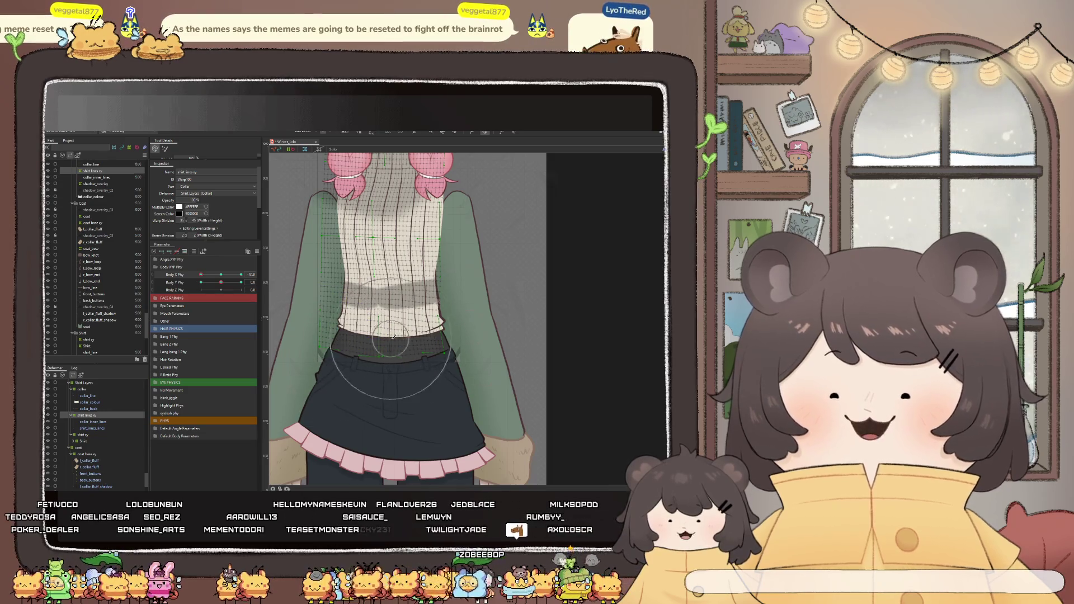
scroll(445, 335, "up", 2)
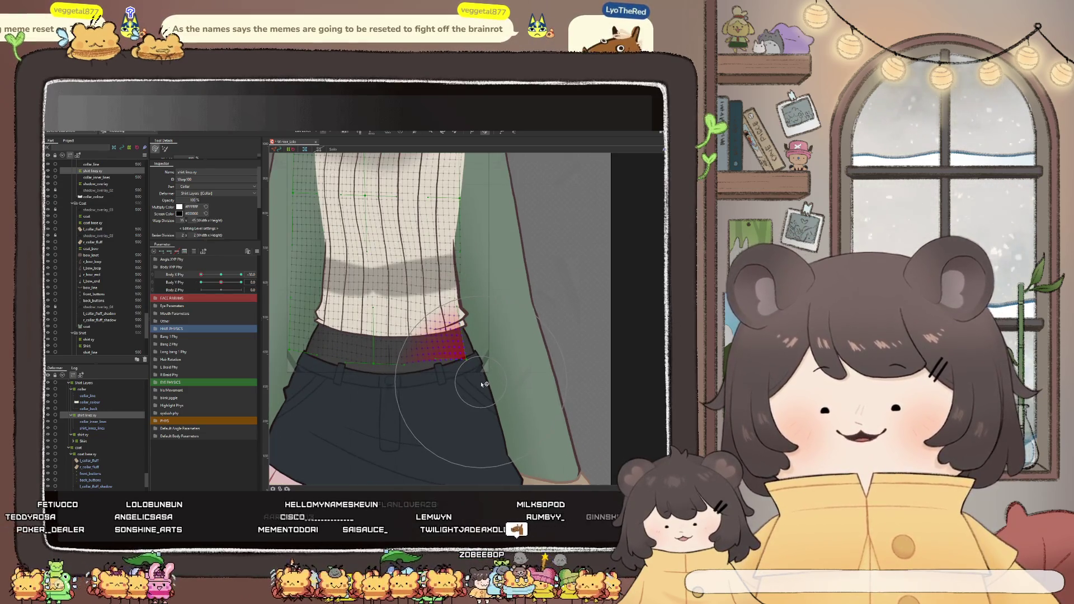
Smooth the shirt's waist and waistband mesh at another Body X Phy angle and retest
left_click_drag(202, 275, 221, 276)
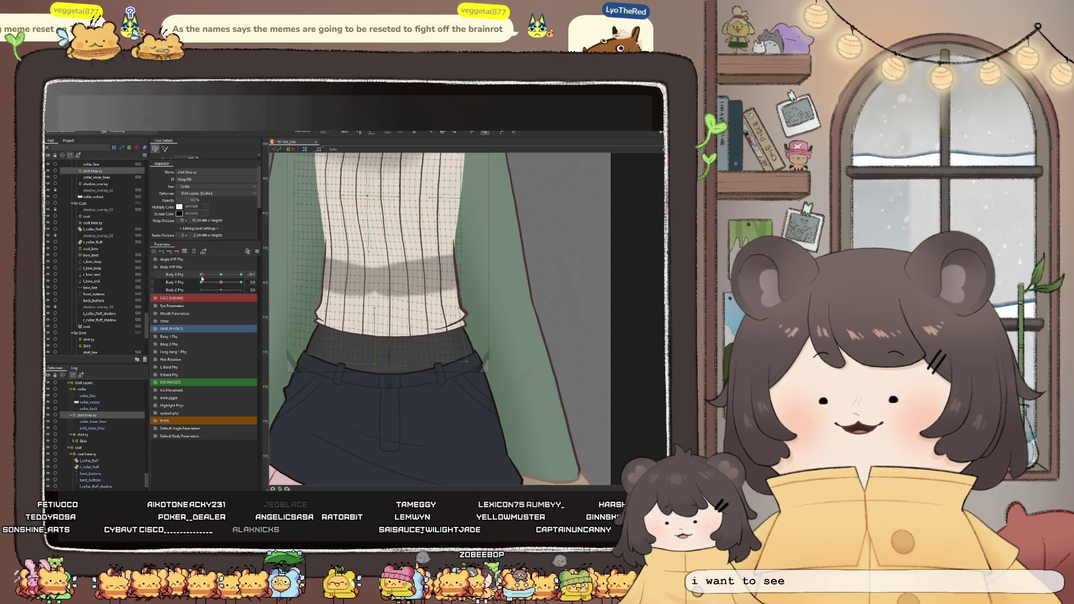
left_click_drag(388, 278, 405, 278)
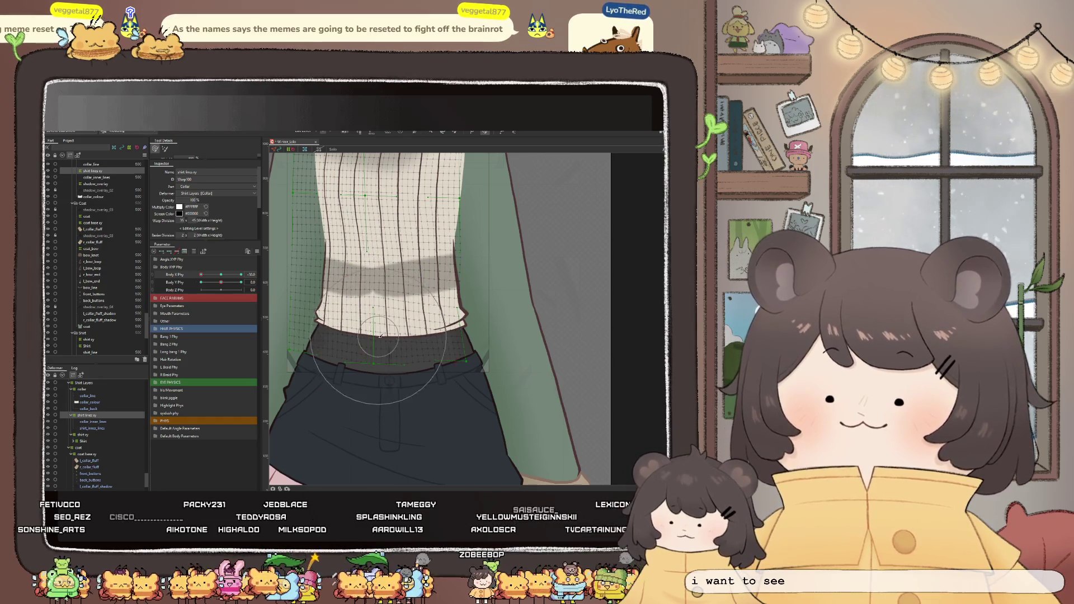
left_click_drag(395, 376, 392, 382)
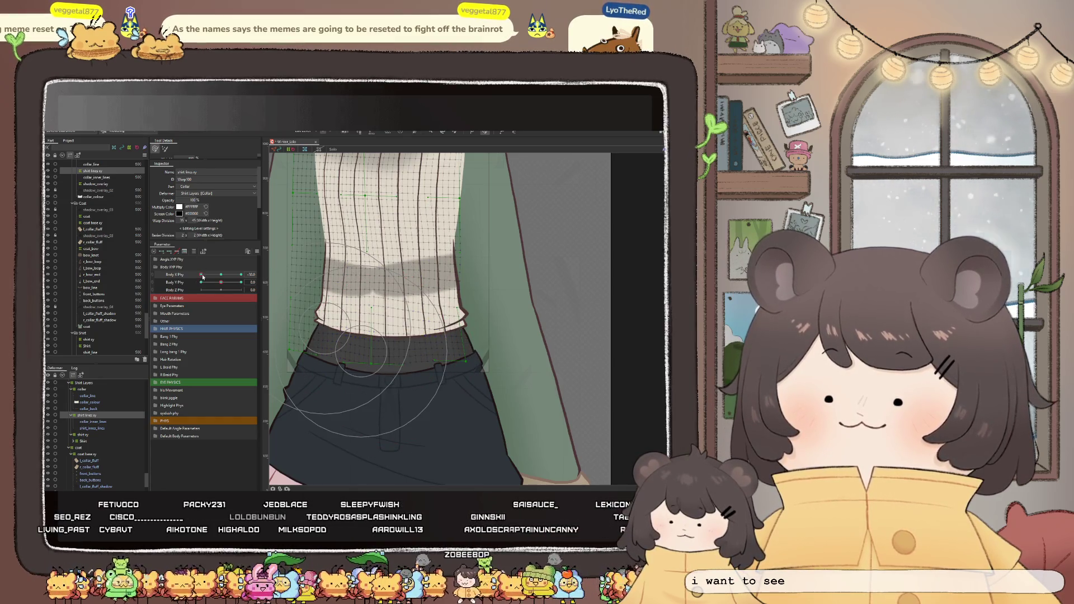
left_click_drag(210, 279, 222, 282)
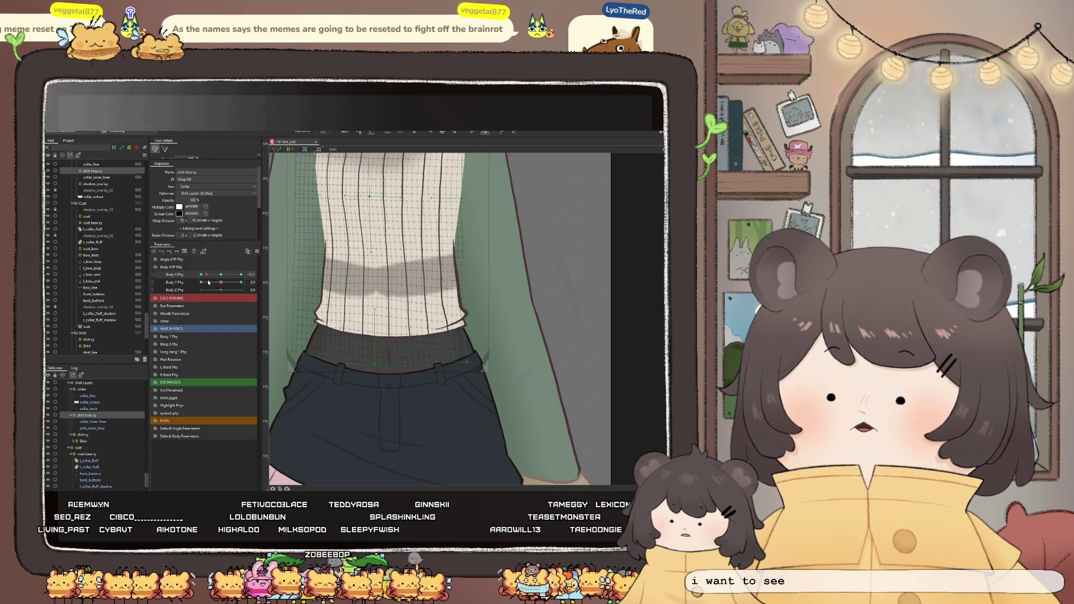
scroll(376, 394, "down", 5)
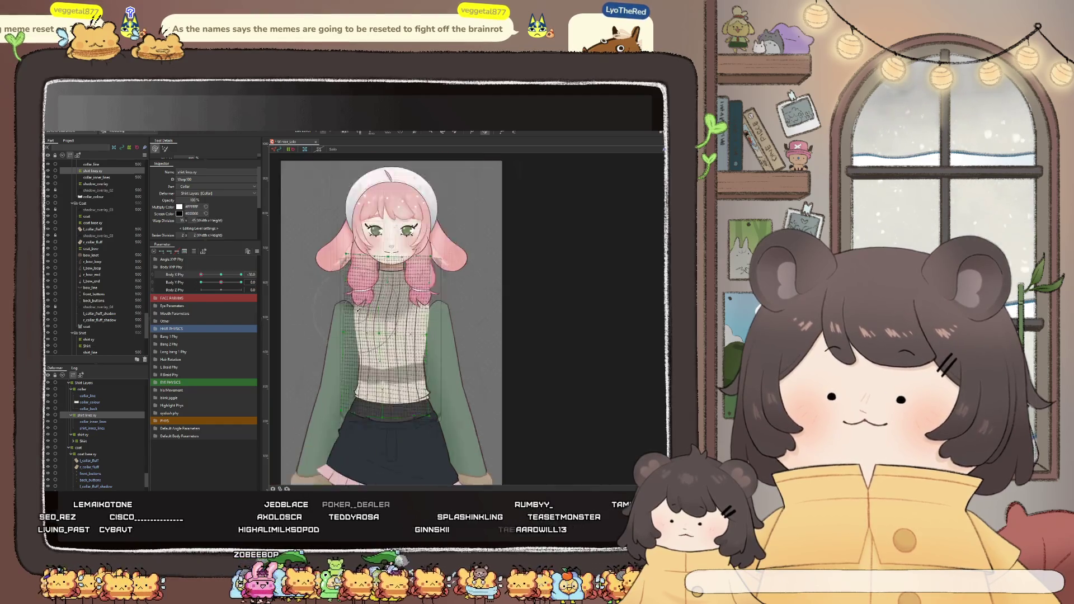
scroll(375, 379, "up", 5)
Push the chin and neck mesh upward at a set Body X Phy angle and preview across leans
left_click_drag(226, 280, 199, 286)
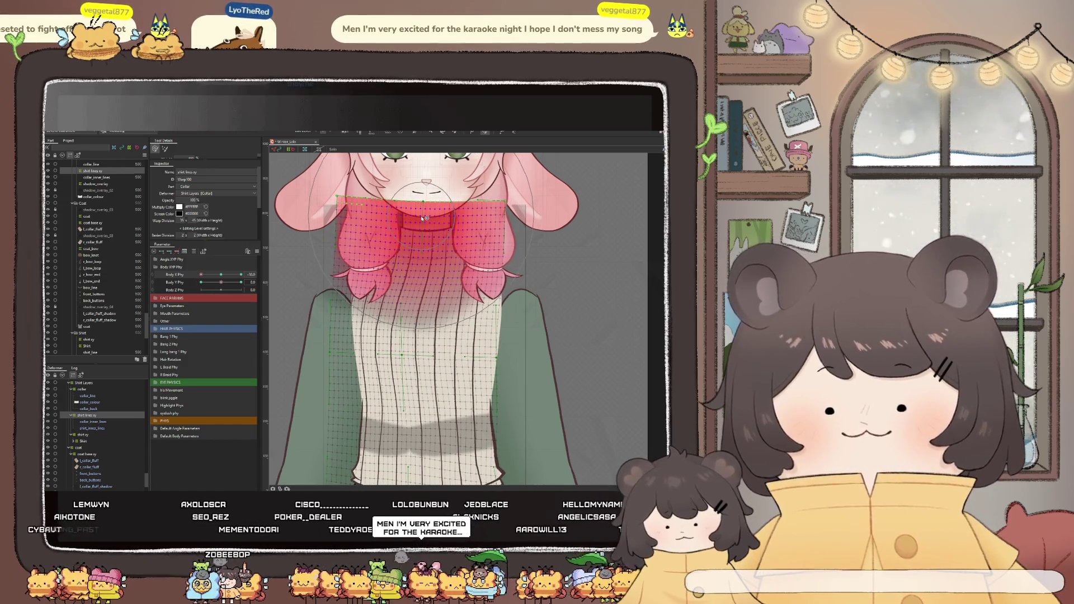
scroll(417, 325, "down", 2)
scroll(418, 325, "up", 2)
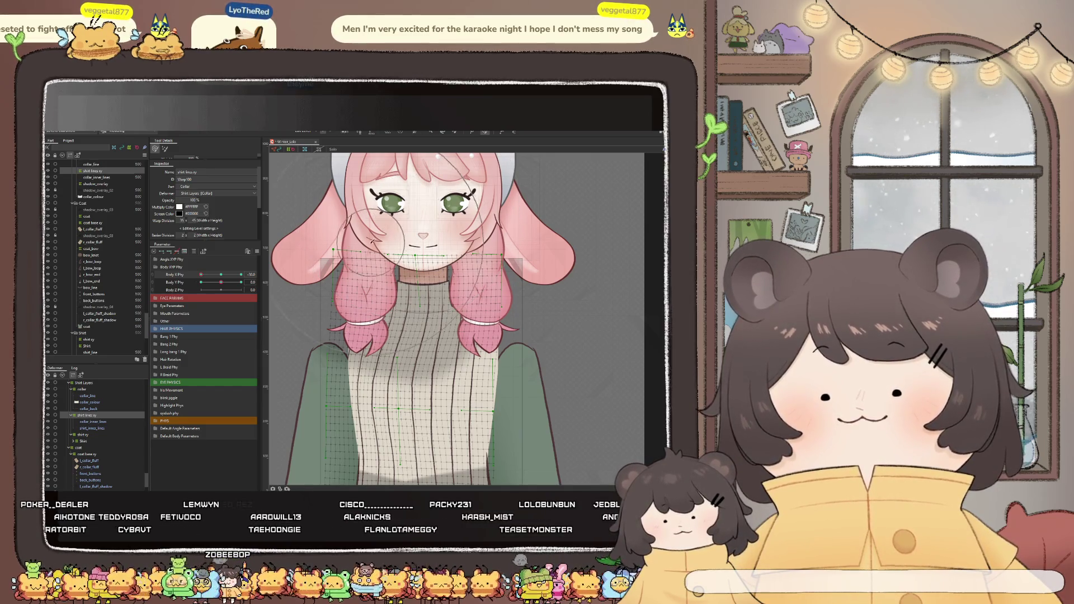
scroll(374, 235, "up", 2)
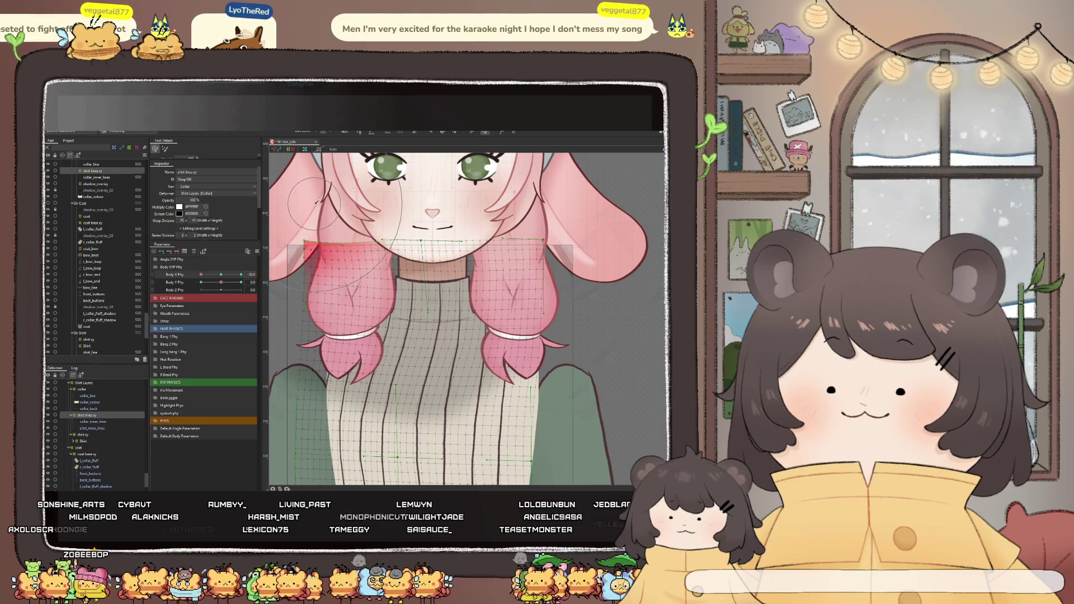
mouse_move(202, 274)
left_mouse_down()
mouse_move(215, 281)
mouse_move(192, 286)
left_mouse_up()
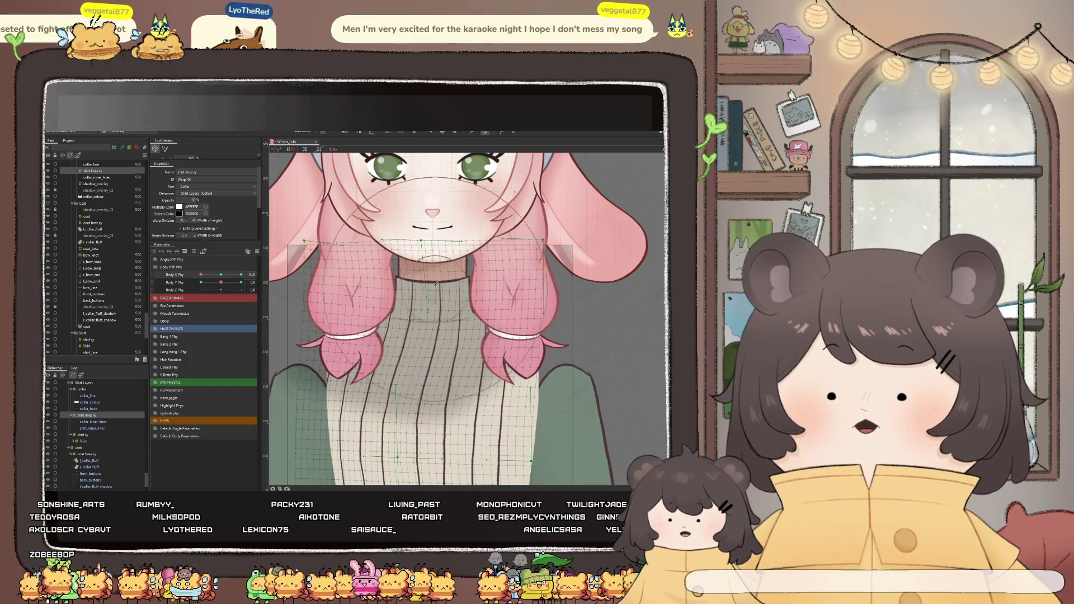
mouse_move(422, 269)
left_mouse_down()
mouse_move(437, 245)
mouse_move(361, 237)
left_mouse_up()
left_click_drag(206, 274, 198, 275)
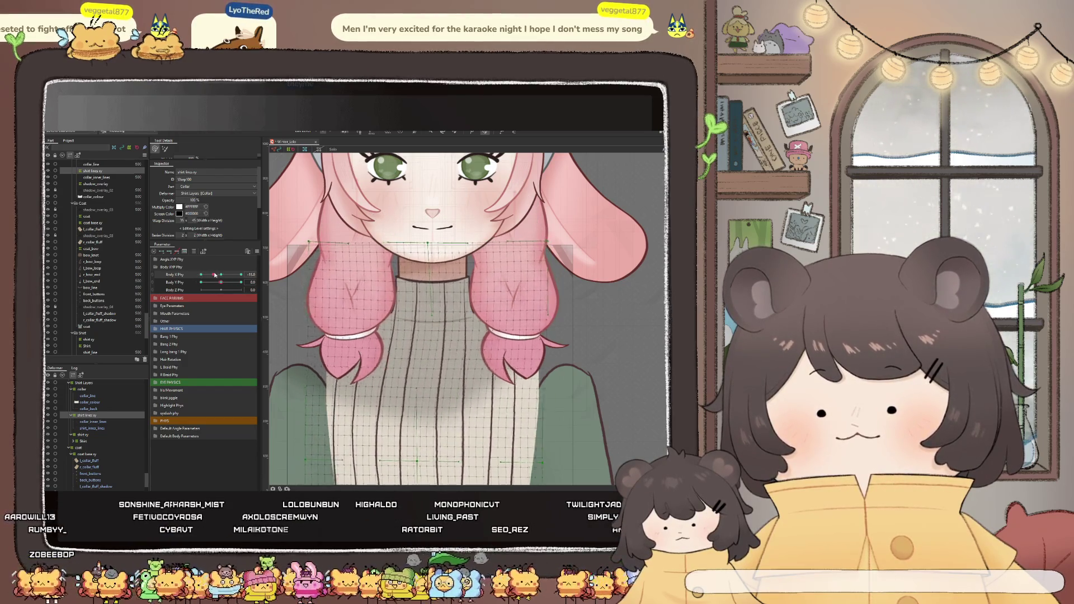
left_click_drag(199, 275, 217, 276)
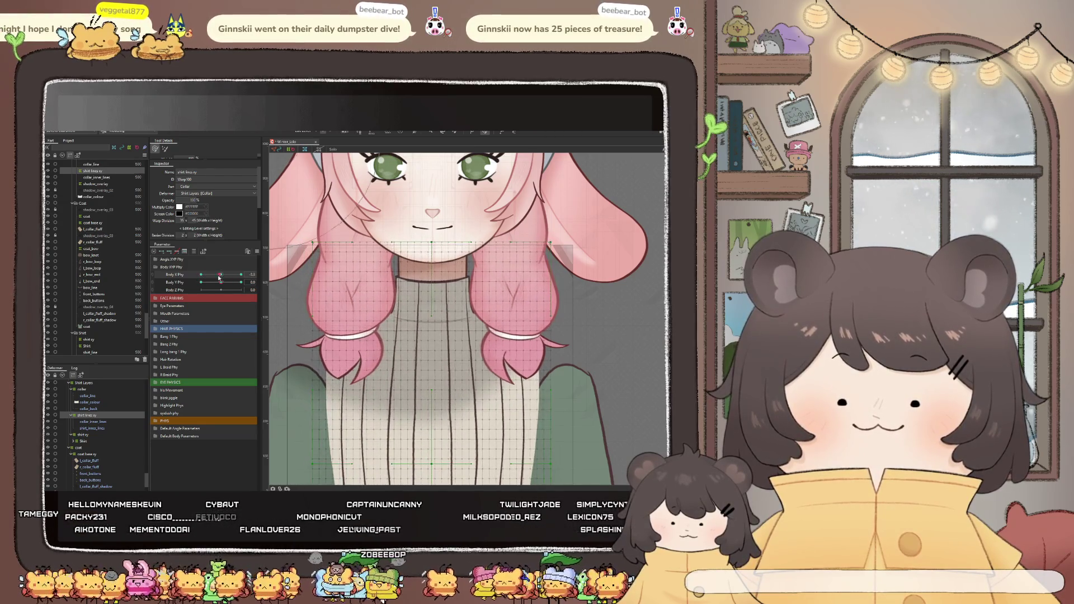
Reshape the sweater mesh below the neck, shifting the shirt lines up-left at the editing angle
left_click_drag(217, 275, 203, 274)
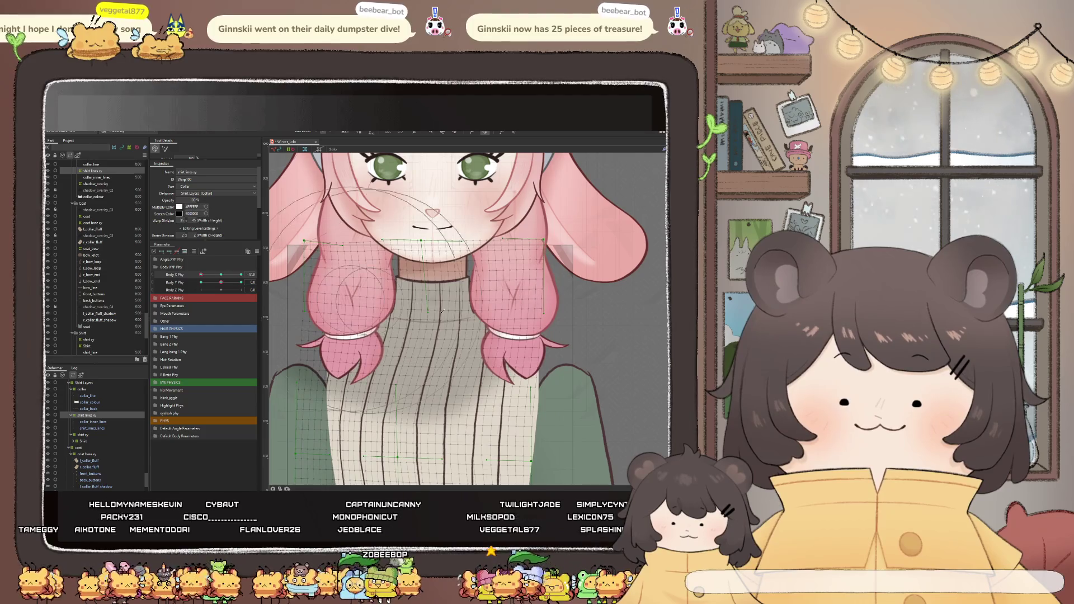
left_click(411, 321)
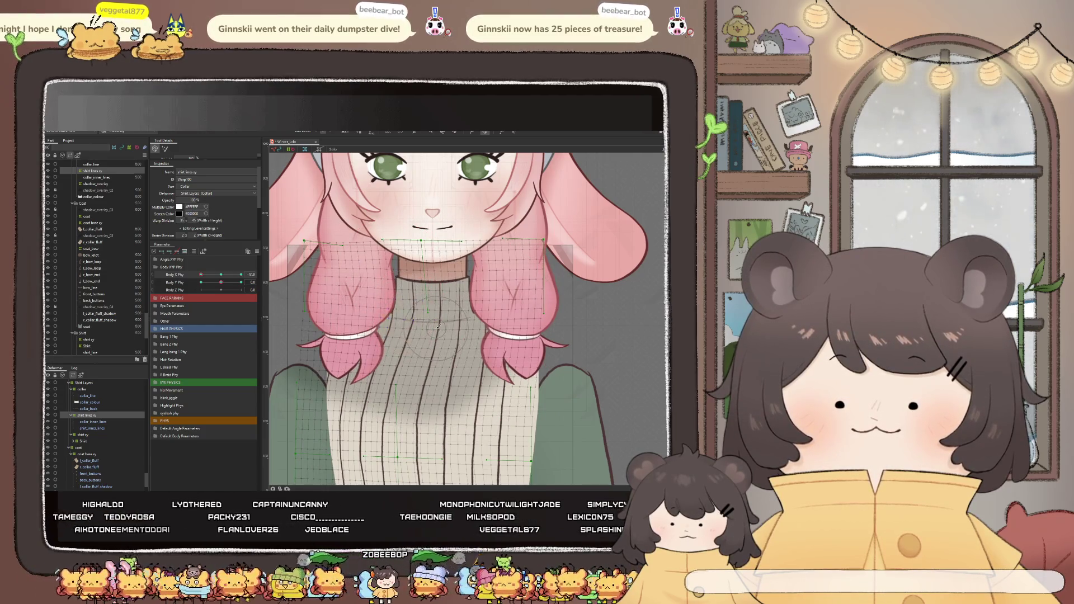
scroll(411, 317, "up", 3)
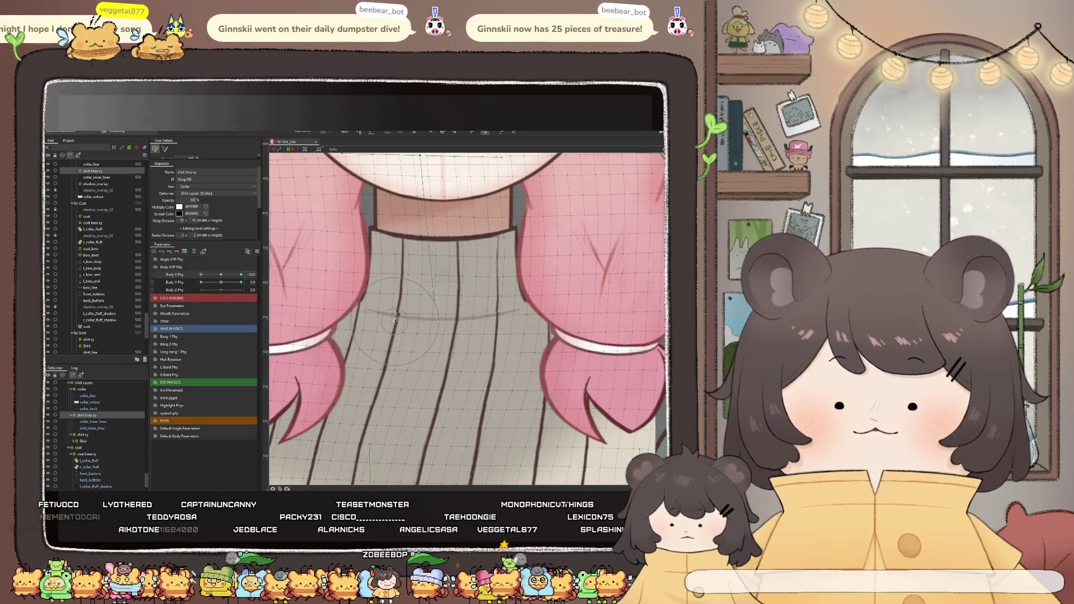
left_click(396, 324)
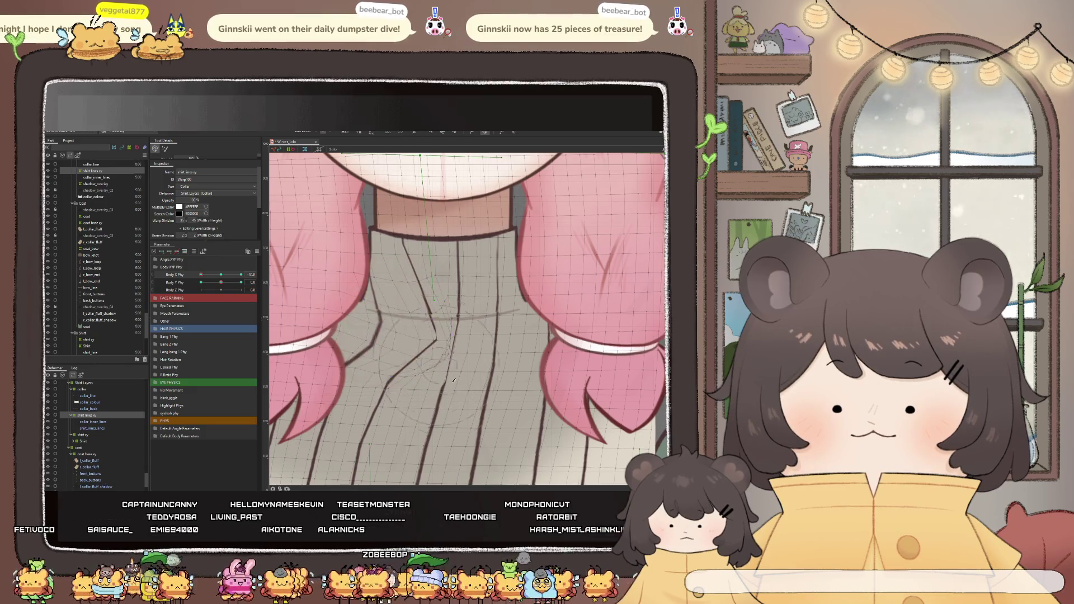
left_click_drag(457, 387, 405, 323)
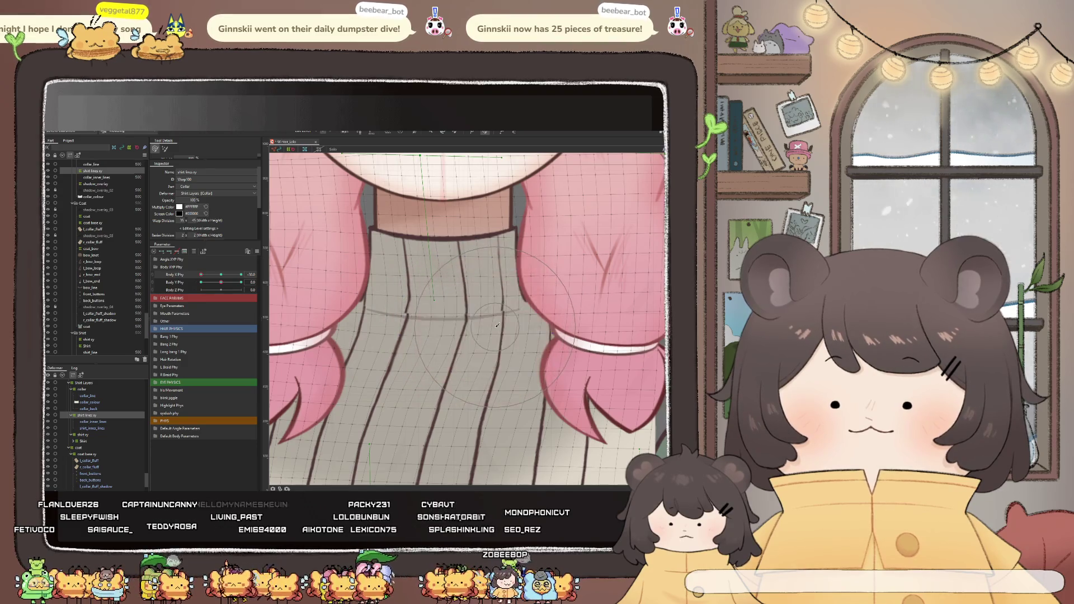
scroll(420, 331, "down", 2)
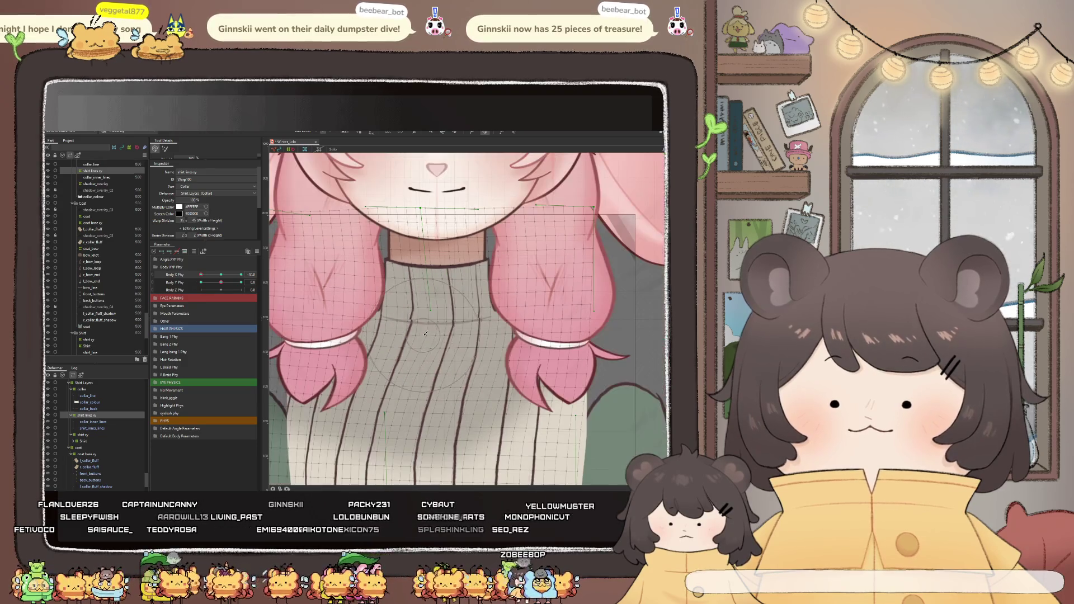
Switch to the collar_inner_line layer, smooth its mesh, check at another body angle, then return to the shirt lines deformer
left_click(95, 422)
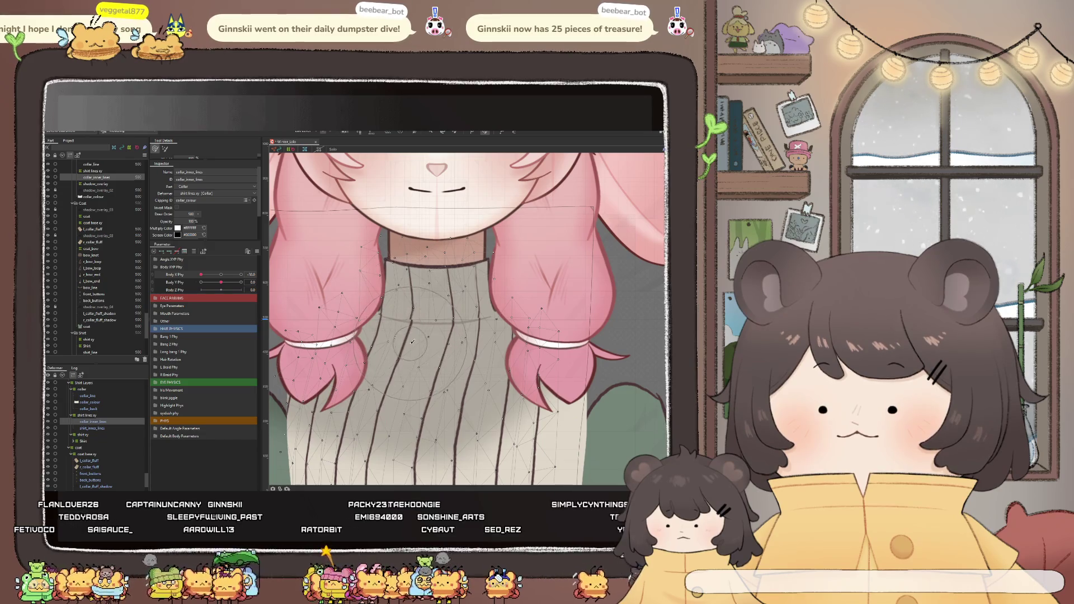
left_click_drag(437, 341, 447, 349)
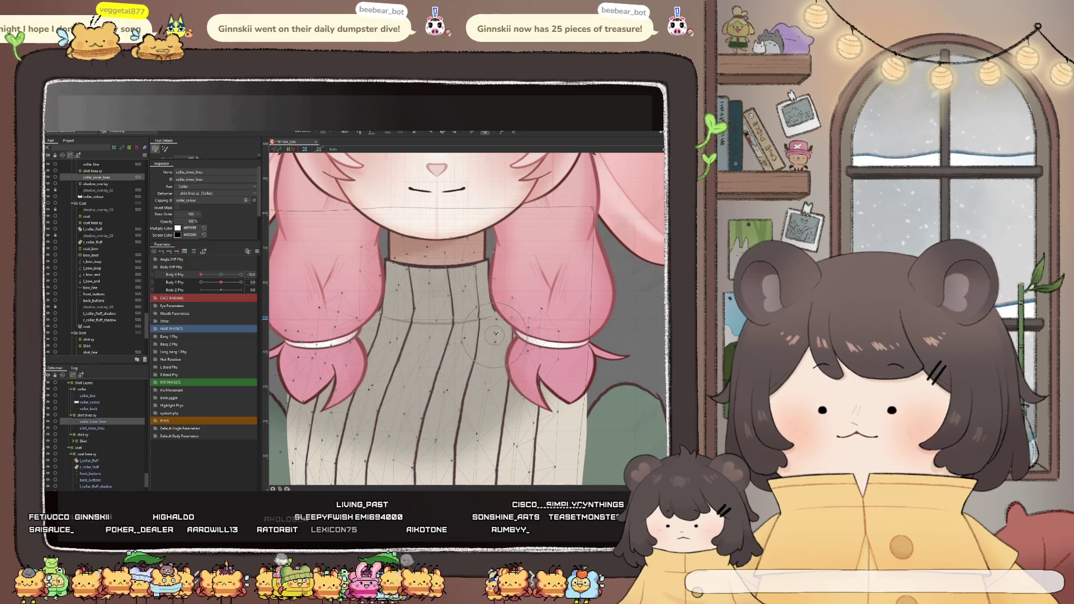
mouse_move(489, 322)
left_mouse_down()
mouse_move(484, 337)
mouse_move(491, 310)
left_mouse_up()
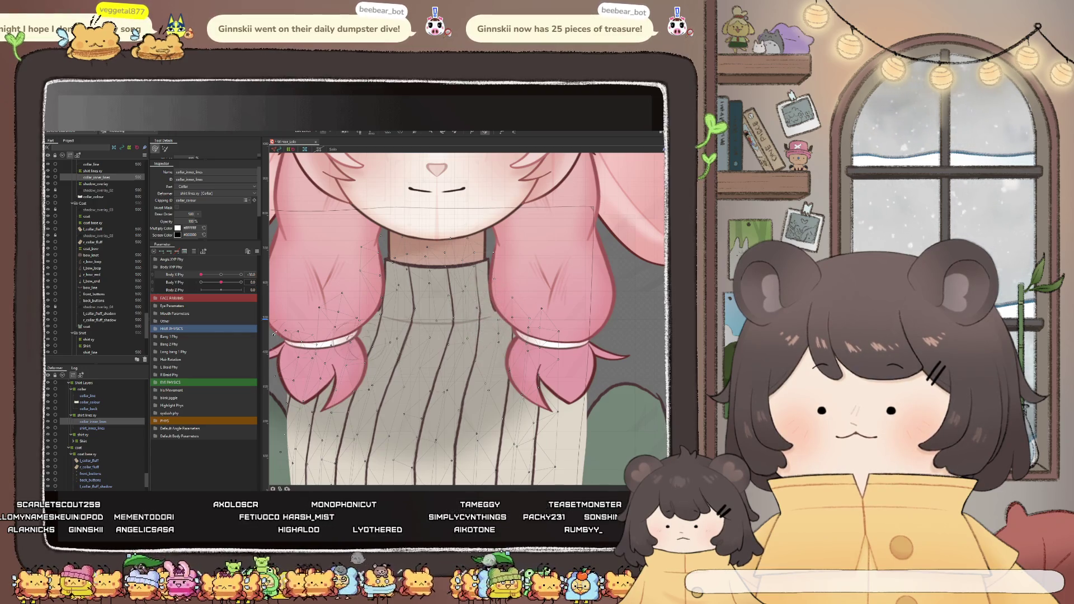
mouse_move(201, 274)
left_mouse_down()
mouse_move(223, 279)
mouse_move(186, 282)
left_mouse_up()
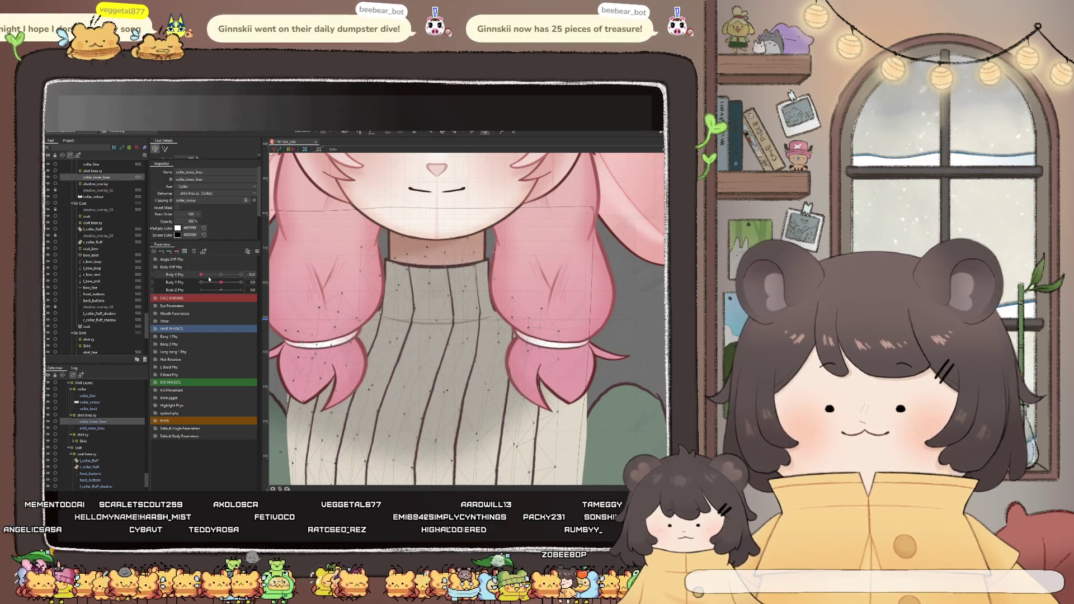
left_click(420, 317)
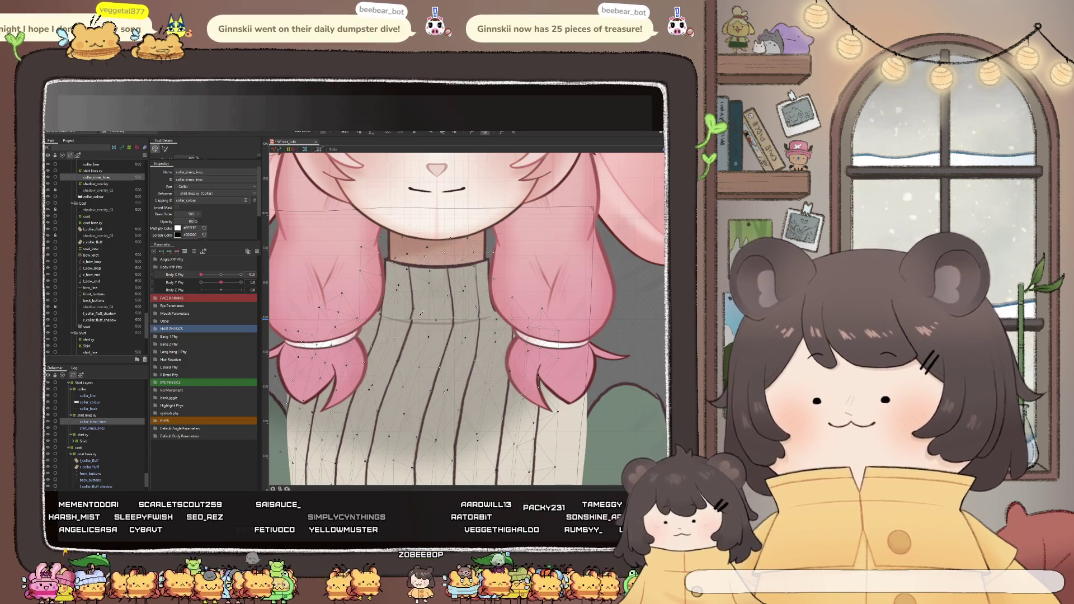
left_click(420, 314)
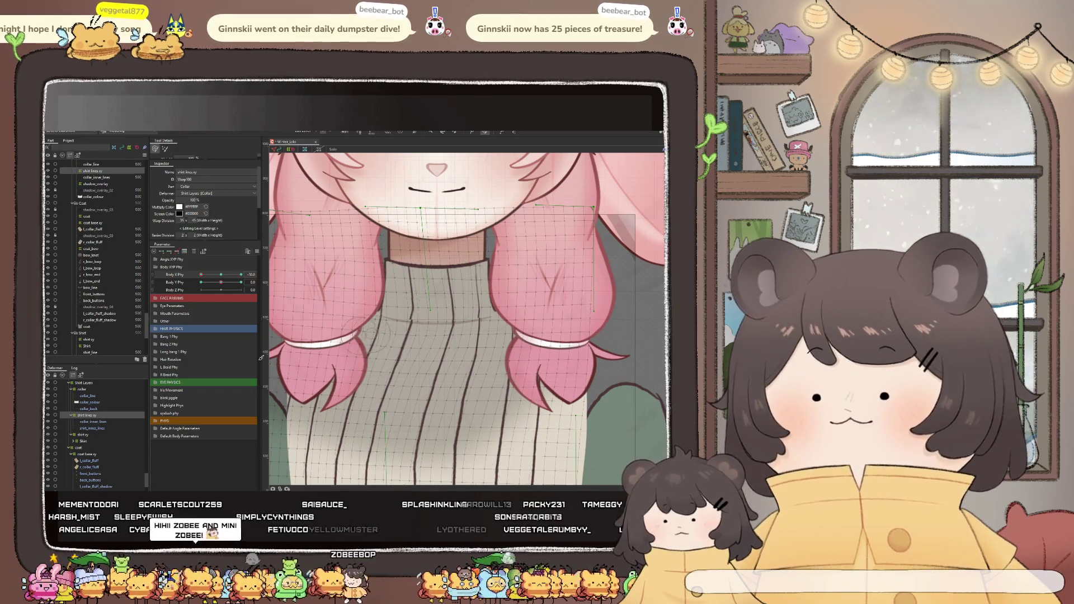
Reshape the sweater deformer around the collar and over the left hair and shoulder, checking body angles
left_click_drag(220, 274, 202, 275)
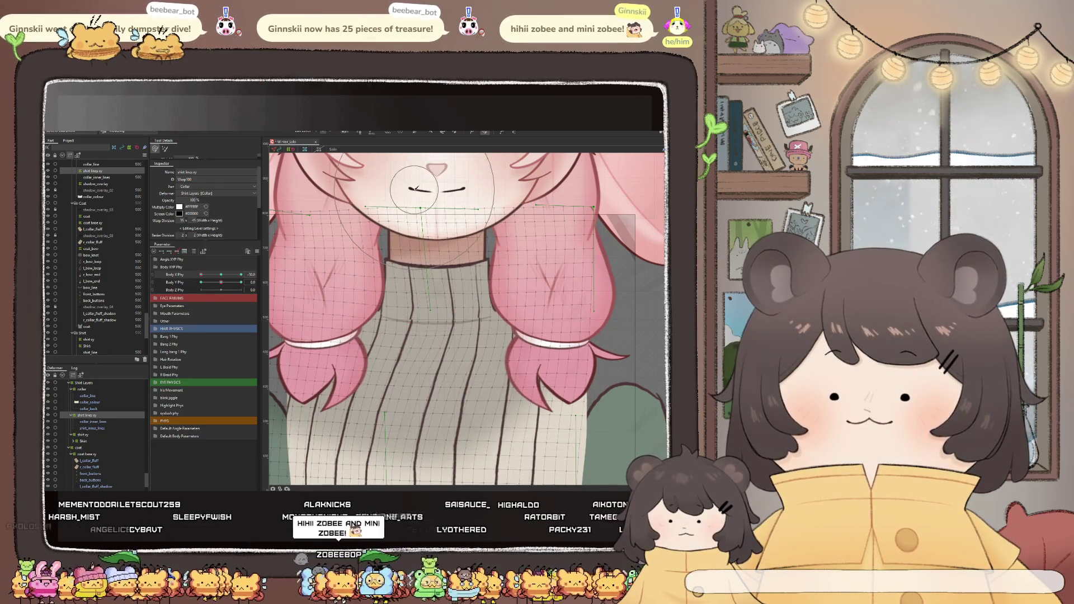
mouse_move(431, 222)
left_mouse_down()
mouse_move(443, 207)
mouse_move(441, 235)
left_mouse_up()
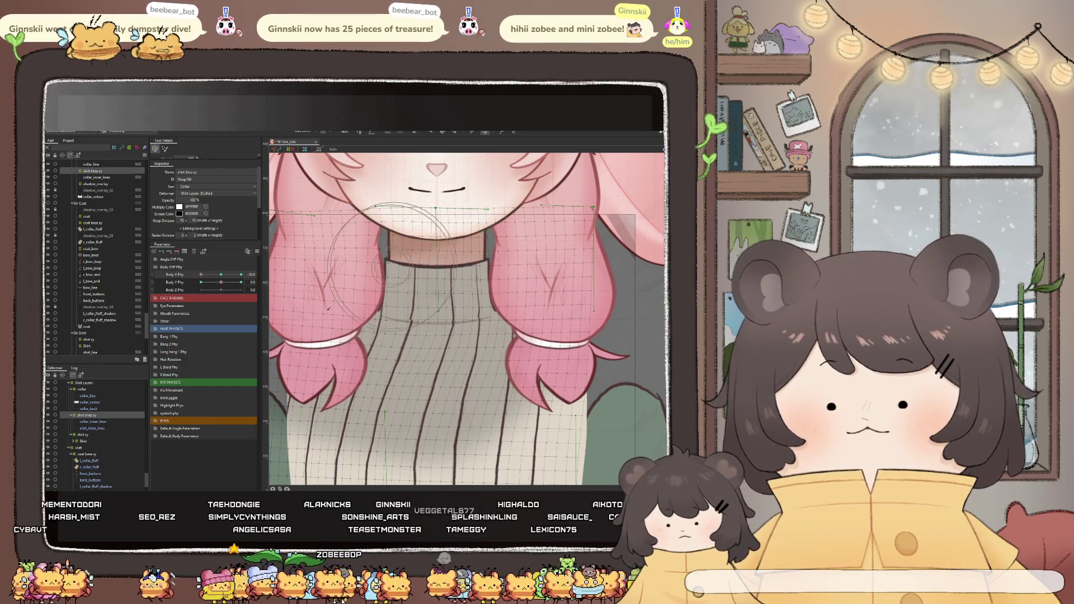
left_click_drag(196, 277, 181, 282)
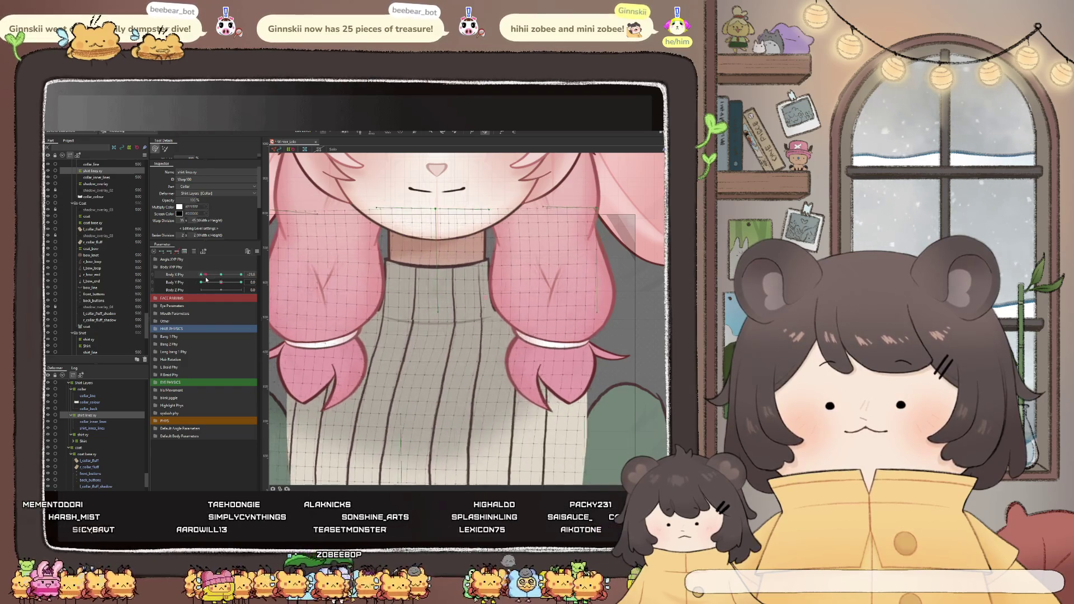
left_click_drag(324, 244, 356, 283)
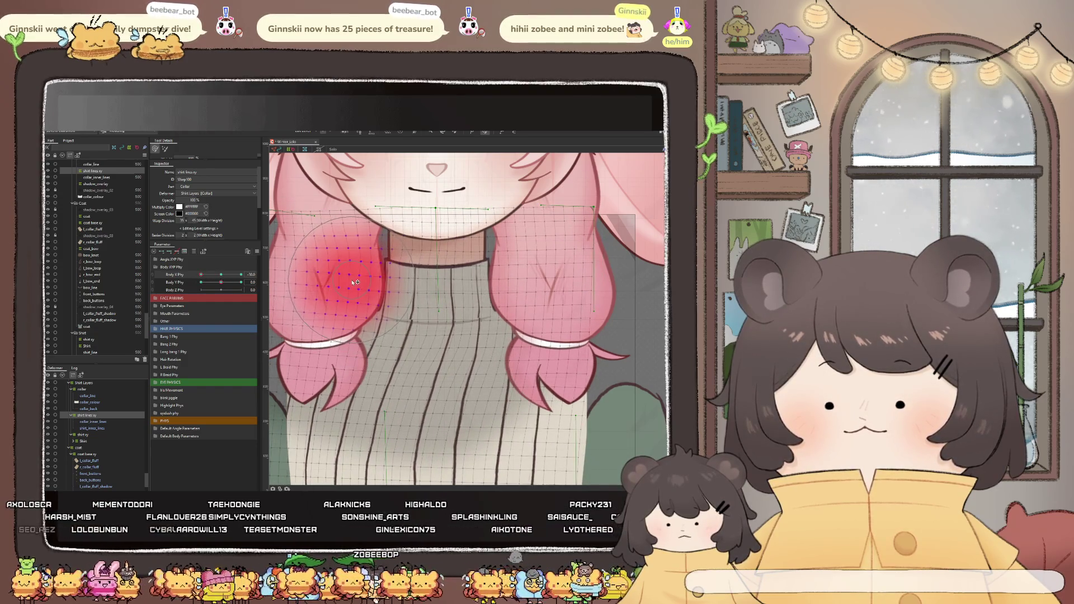
Reshape the deformer over the right hair, retest both sides, and pick the collar inner lines art mesh
left_click_drag(212, 275, 204, 276)
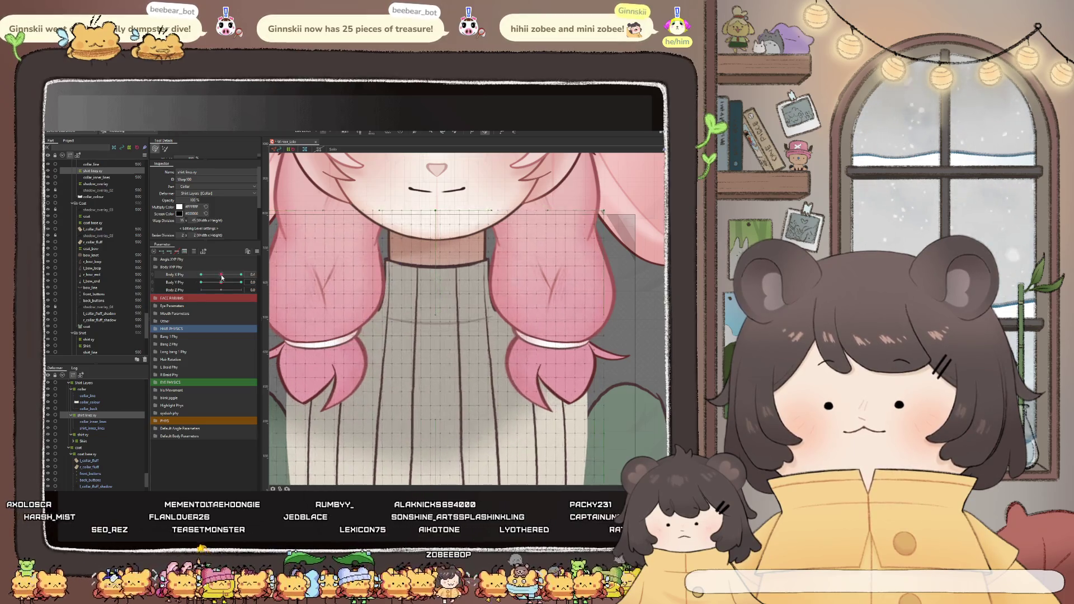
left_click(513, 292)
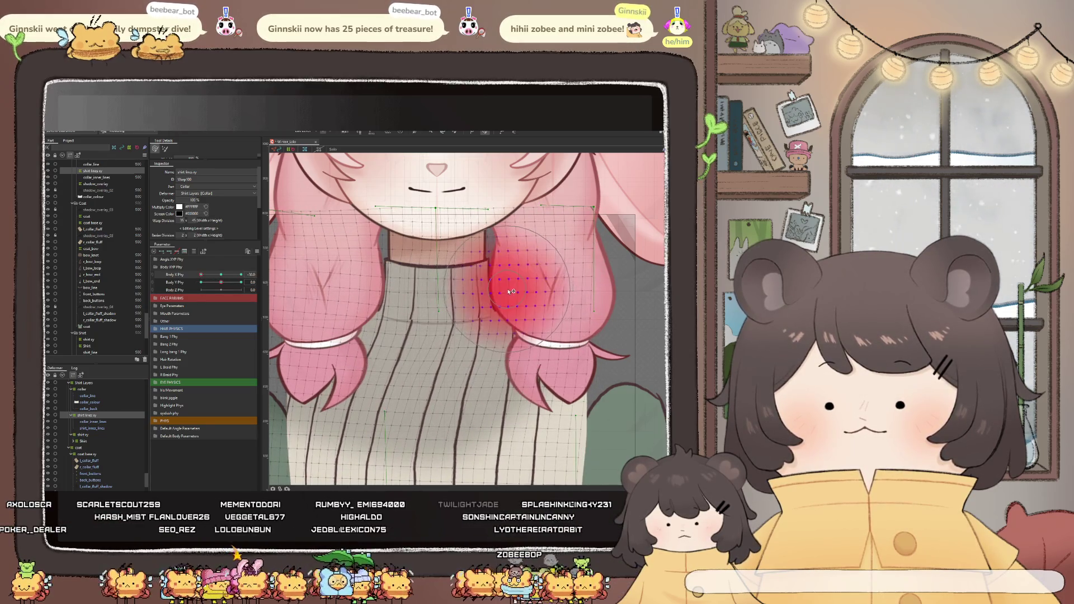
mouse_move(211, 276)
left_mouse_down()
mouse_move(222, 275)
mouse_move(200, 275)
left_mouse_up()
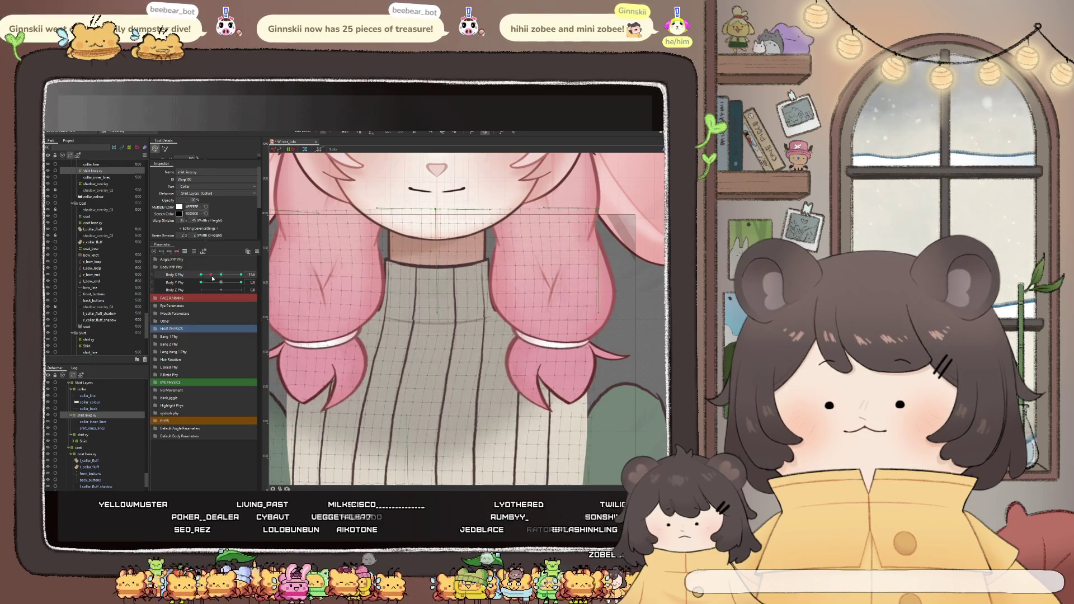
left_click(99, 422)
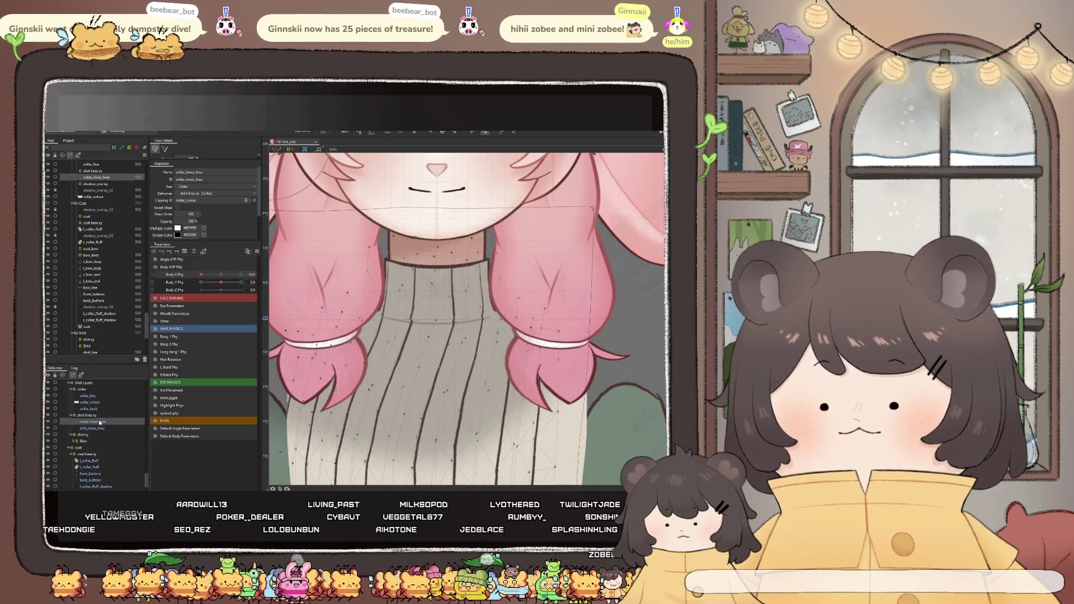
left_click(99, 434)
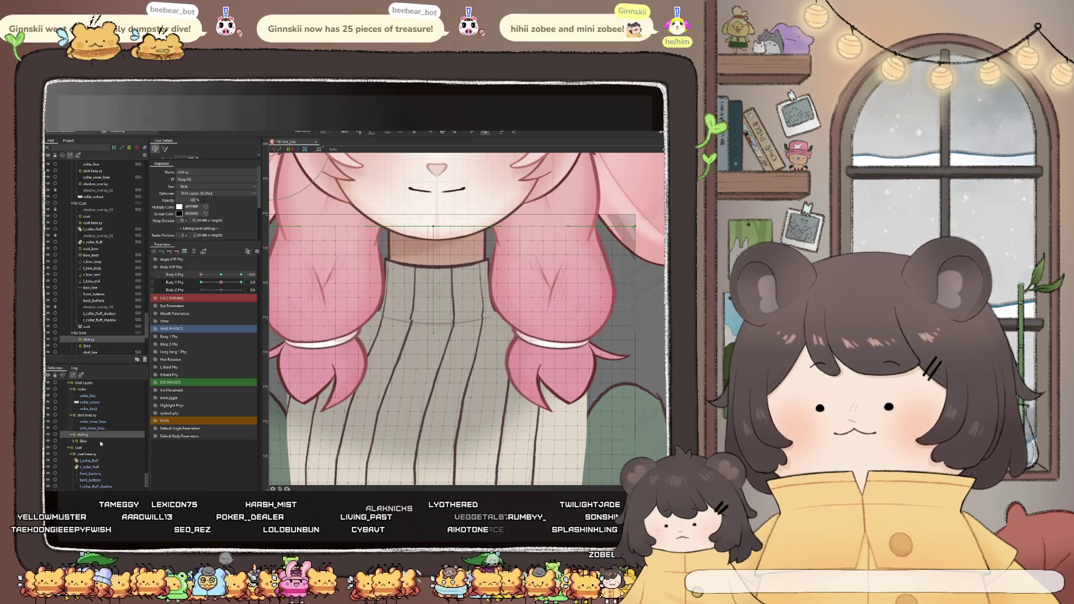
left_click(101, 428)
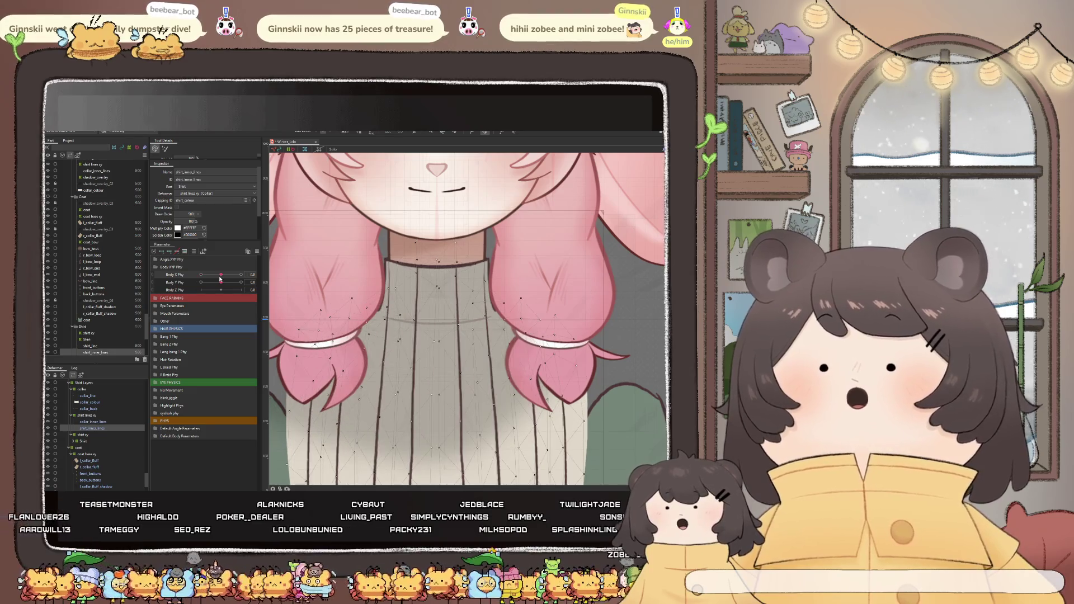
scroll(403, 262, "down", 3)
scroll(487, 267, "down", 1)
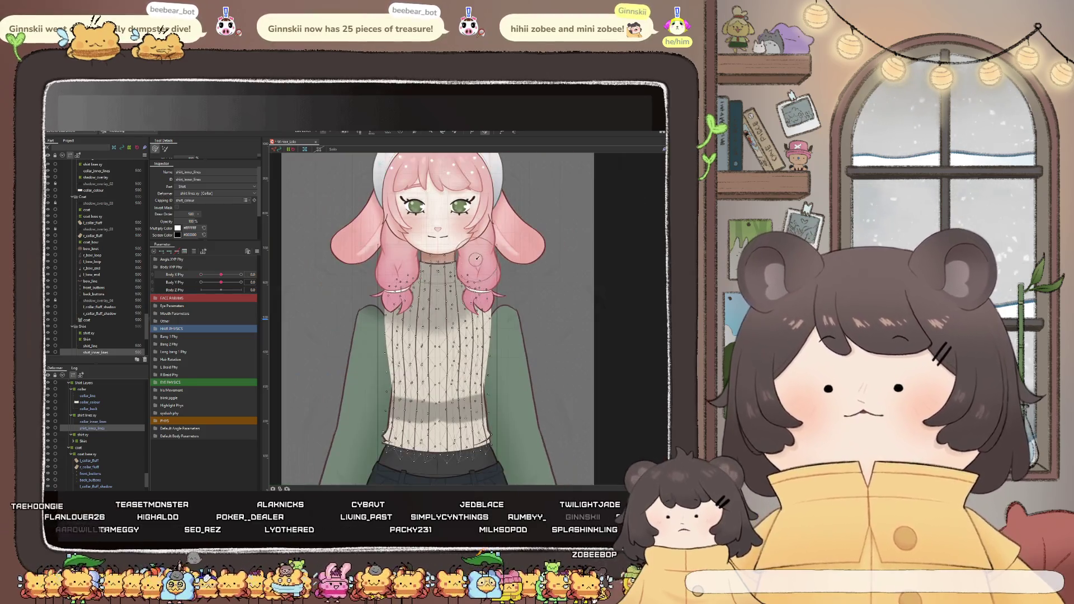
left_click(356, 134)
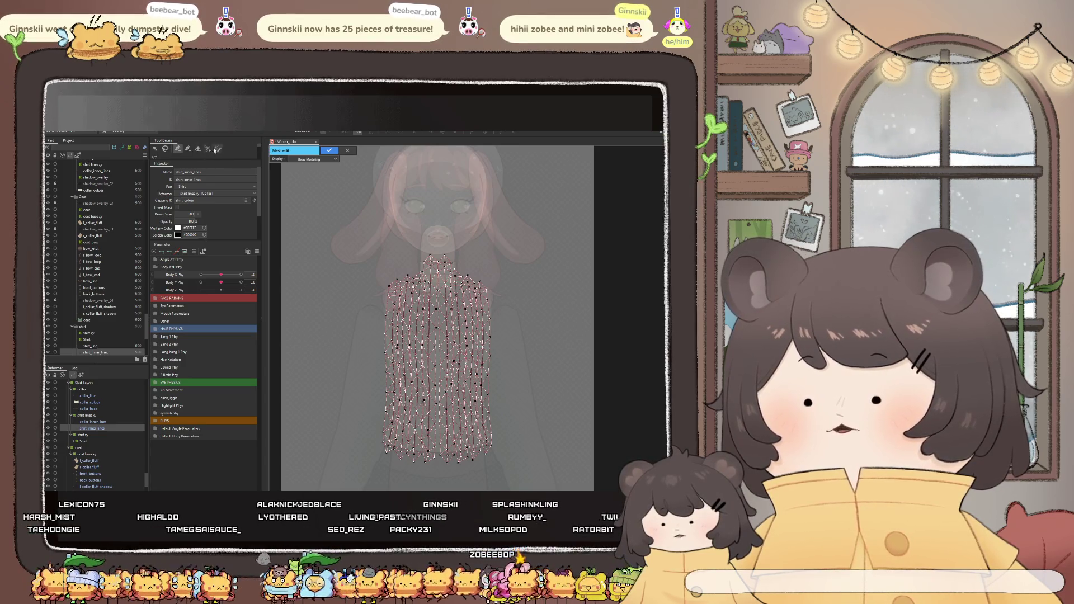
left_click_drag(544, 352, 413, 264)
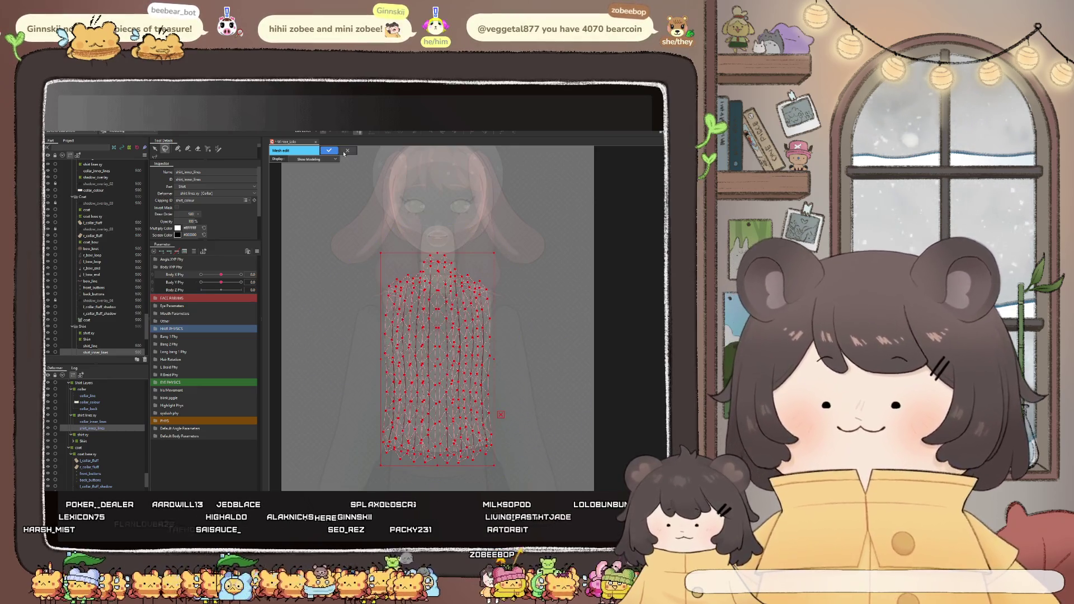
key("Return")
left_click(472, 358)
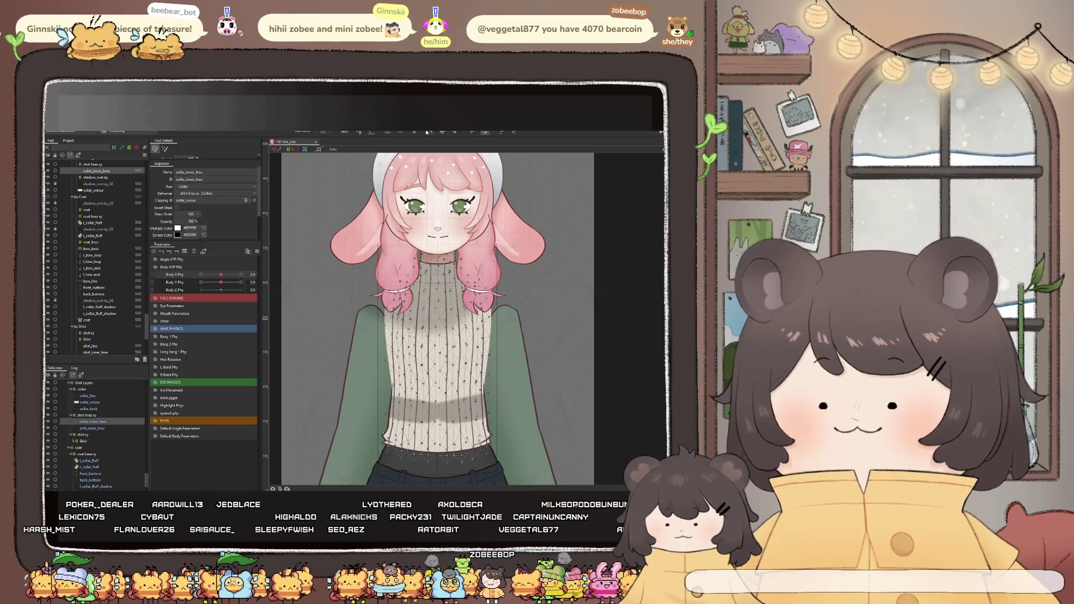
left_click(361, 134)
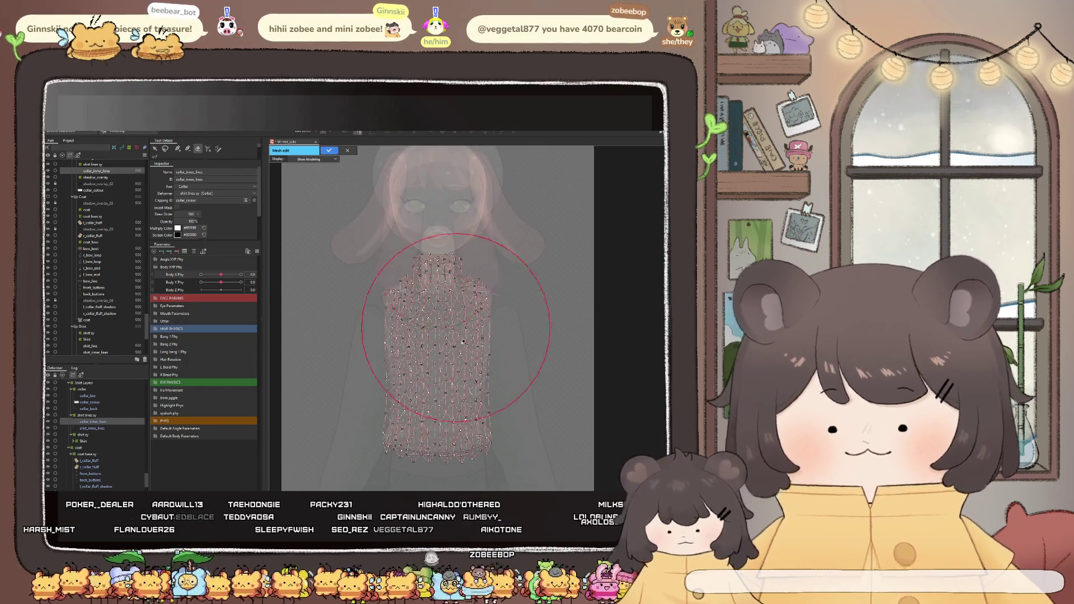
left_click(449, 432)
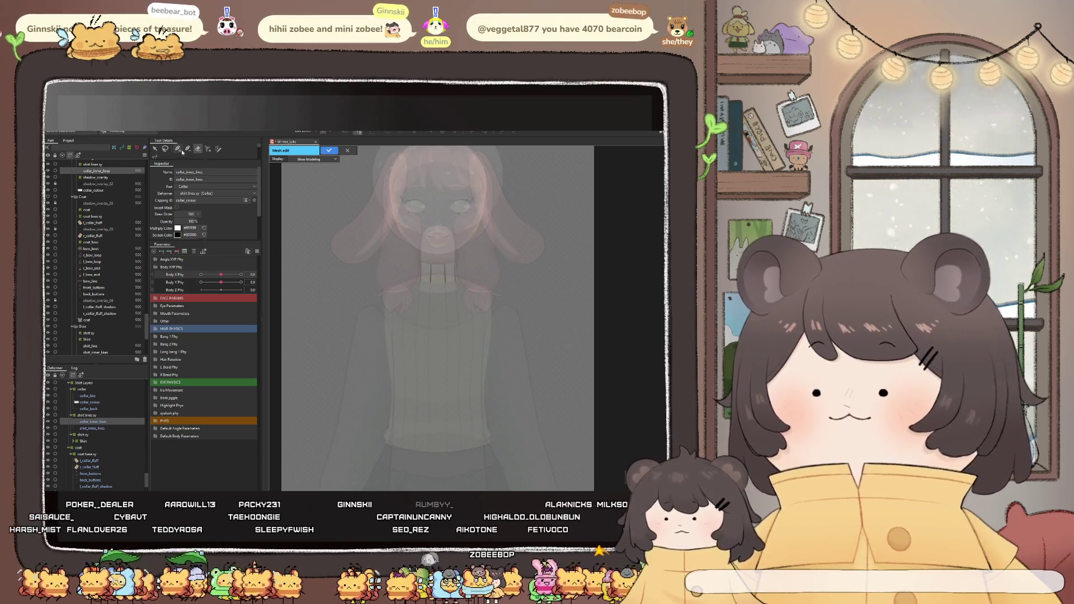
left_click(431, 358)
scroll(434, 279, "up", 5)
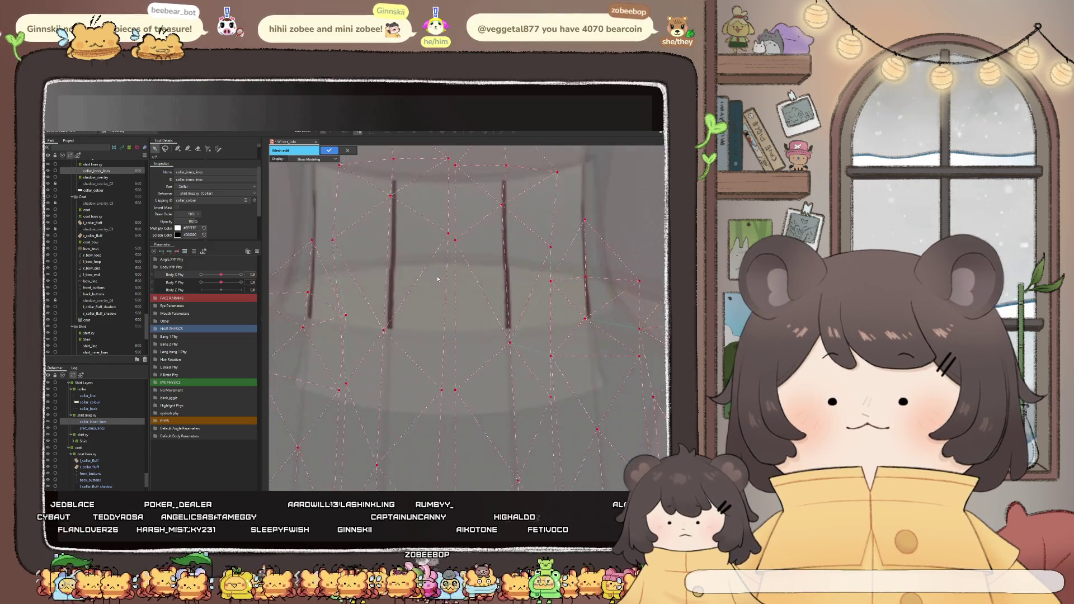
scroll(432, 282, "down", 2)
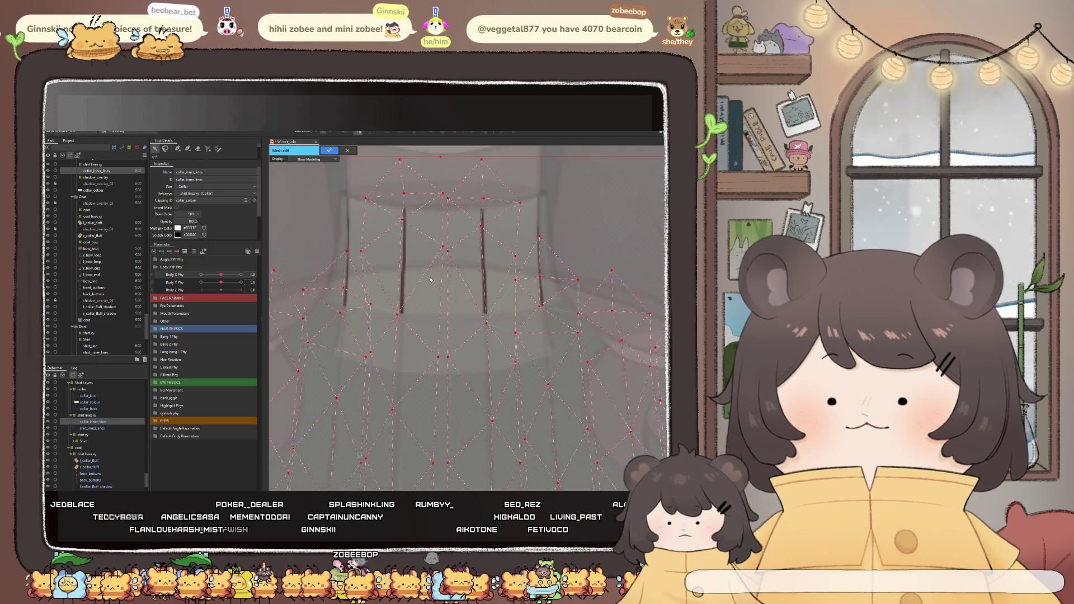
scroll(429, 279, "down", 3)
scroll(453, 289, "down", 2)
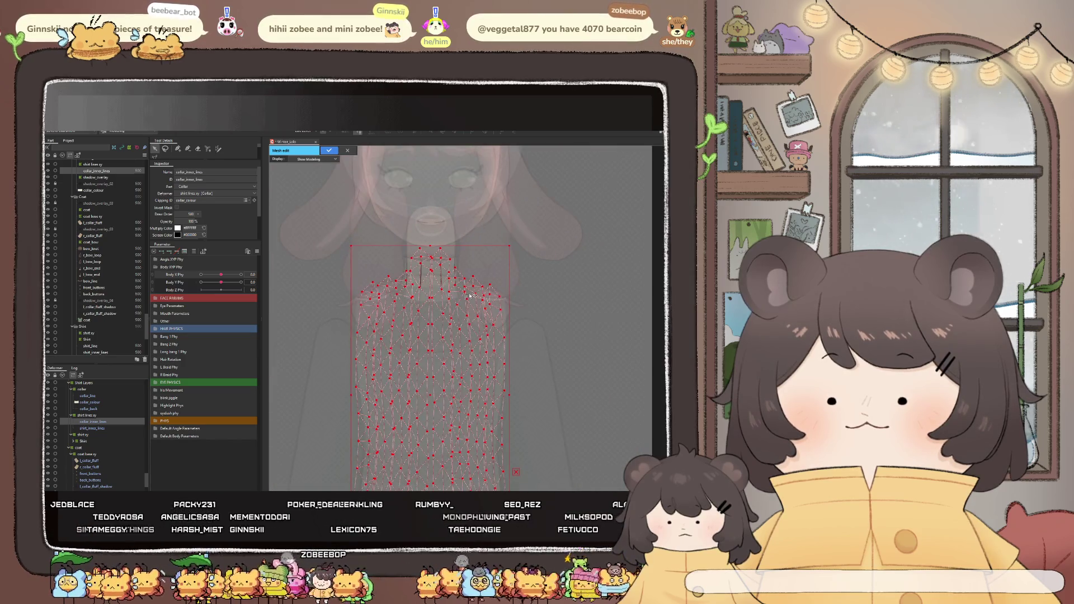
left_click(329, 152)
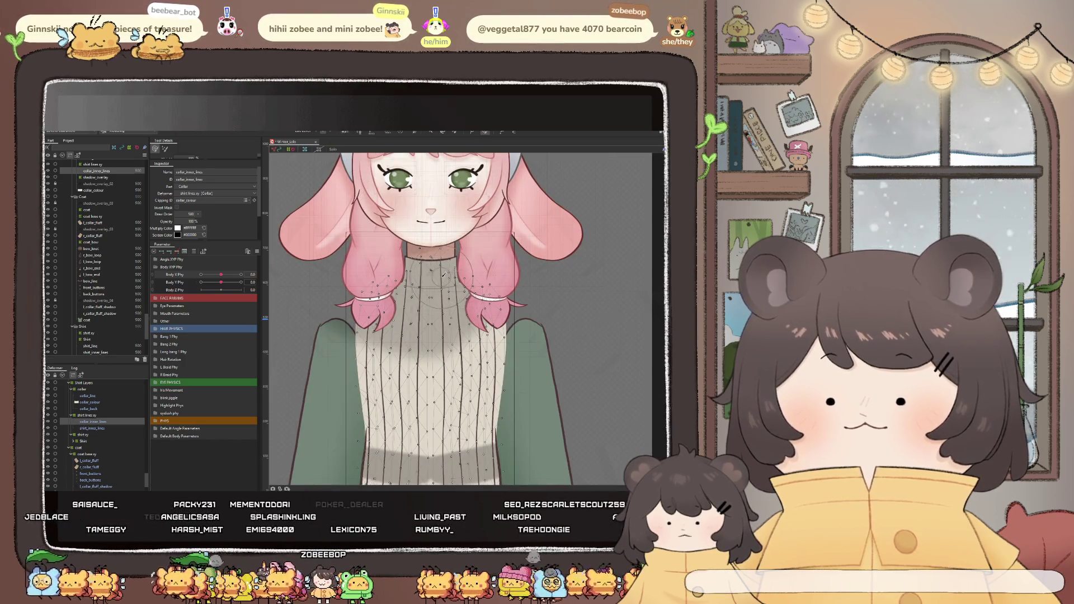
scroll(439, 278, "up", 5)
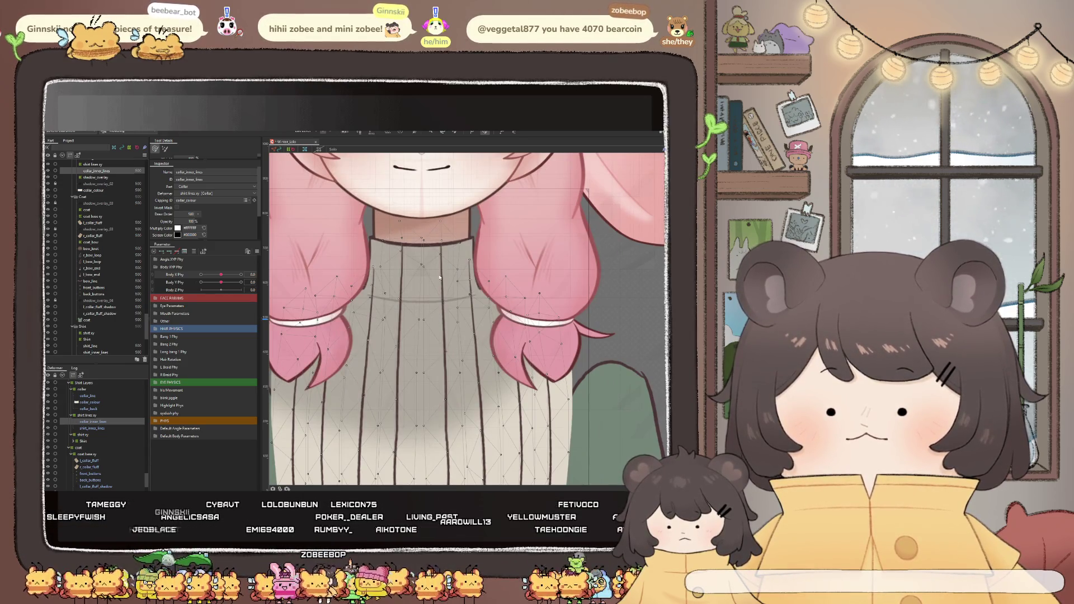
scroll(409, 254, "down", 5)
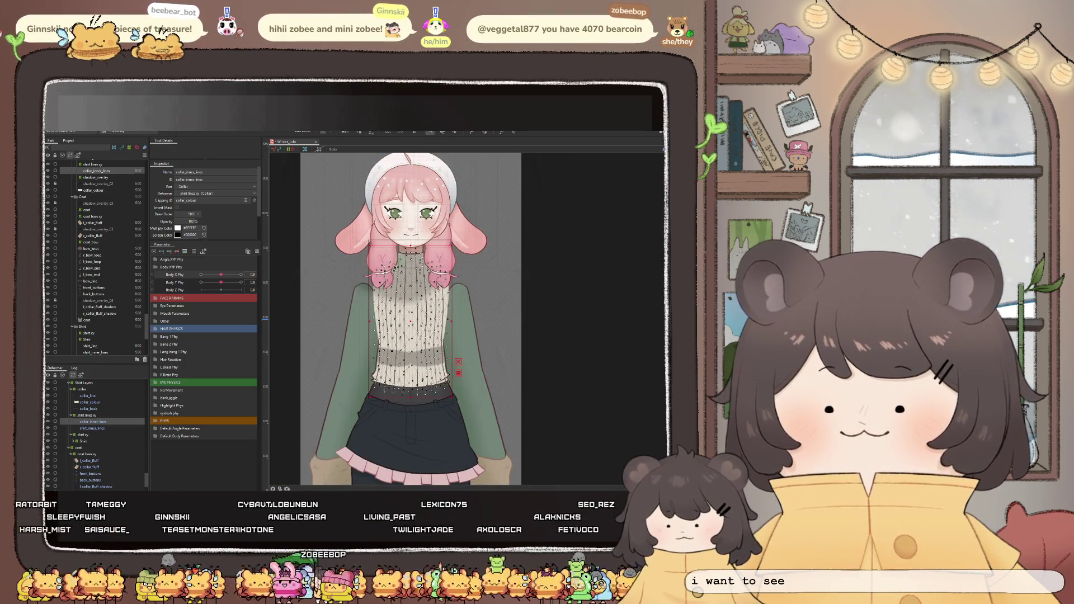
scroll(411, 290, "up", 3)
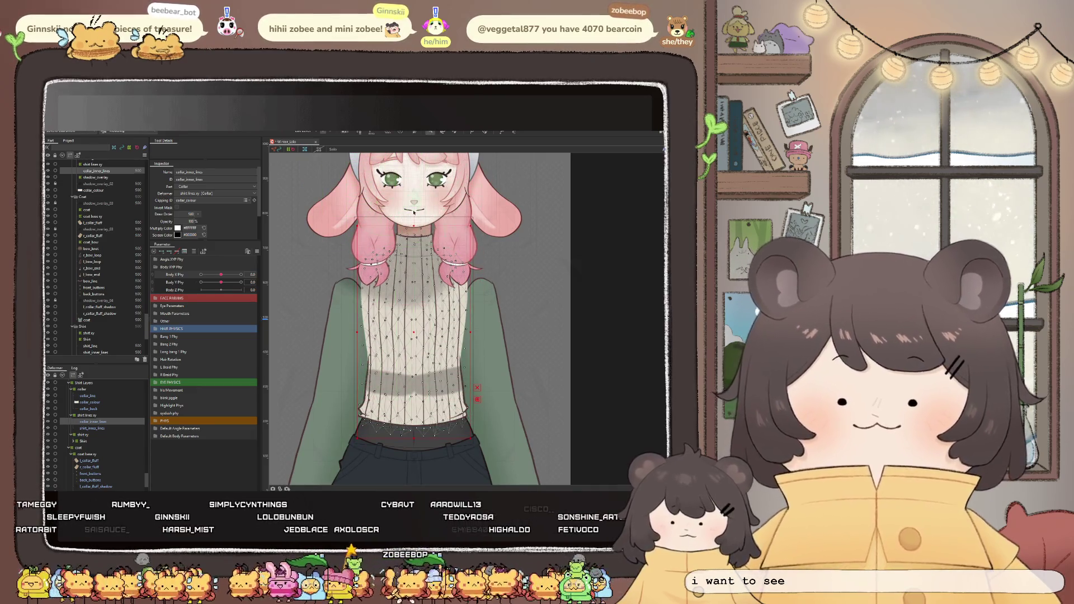
scroll(360, 181, "up", 2)
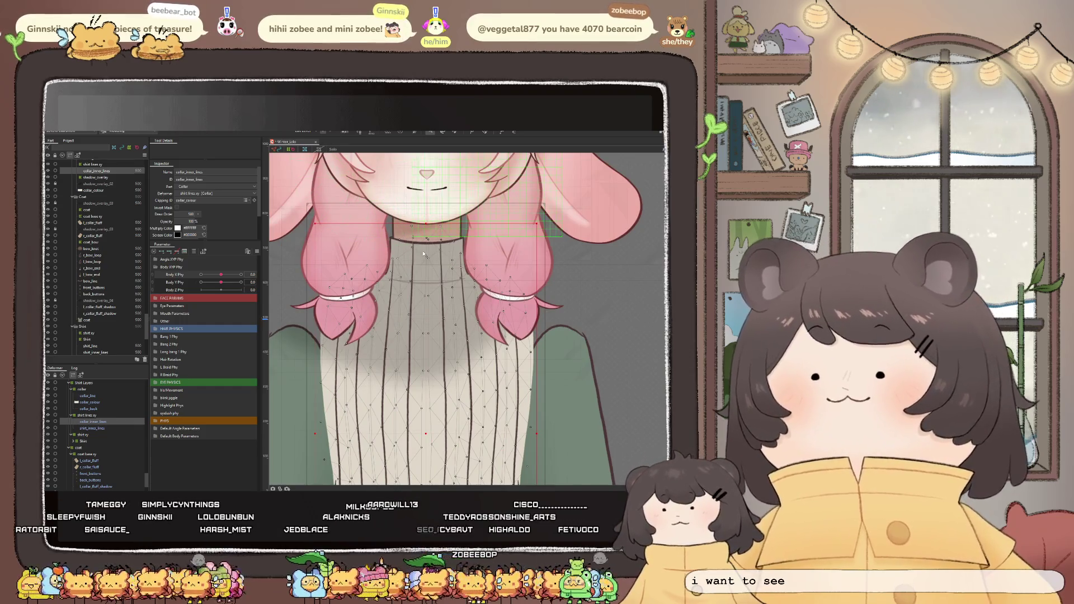
Recheck the sweater deformer grid, select the collar inner lines mesh, and enter Edit Mesh
left_click(453, 306)
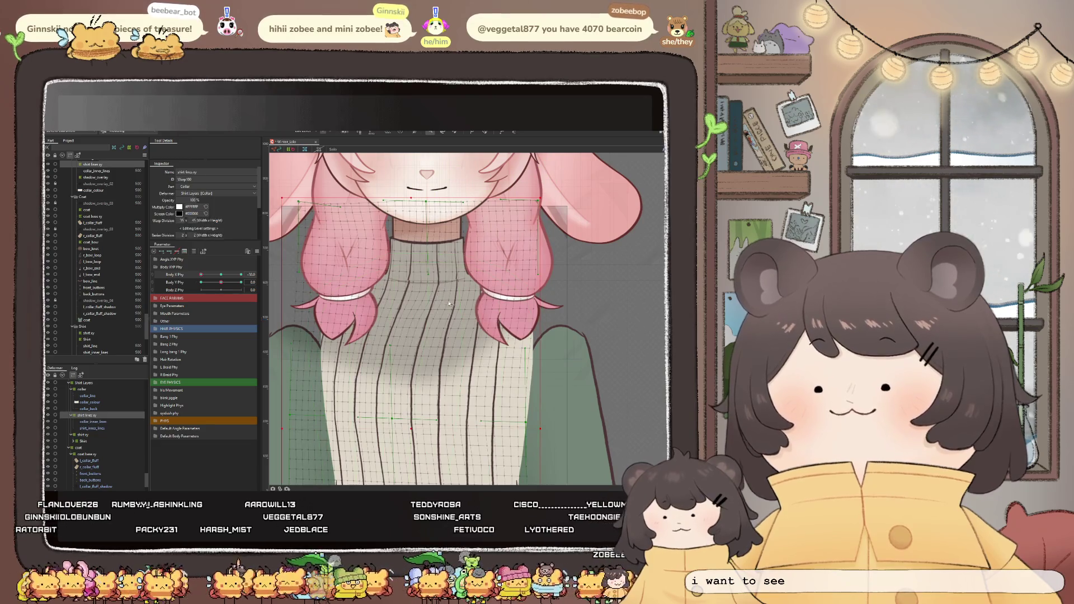
left_click(456, 302)
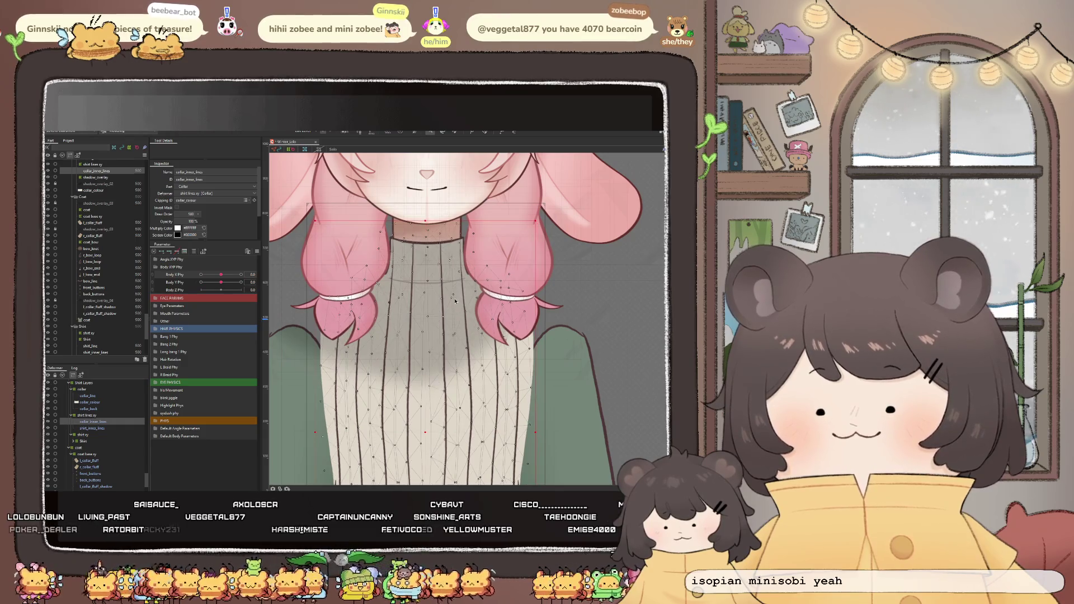
left_click(356, 132)
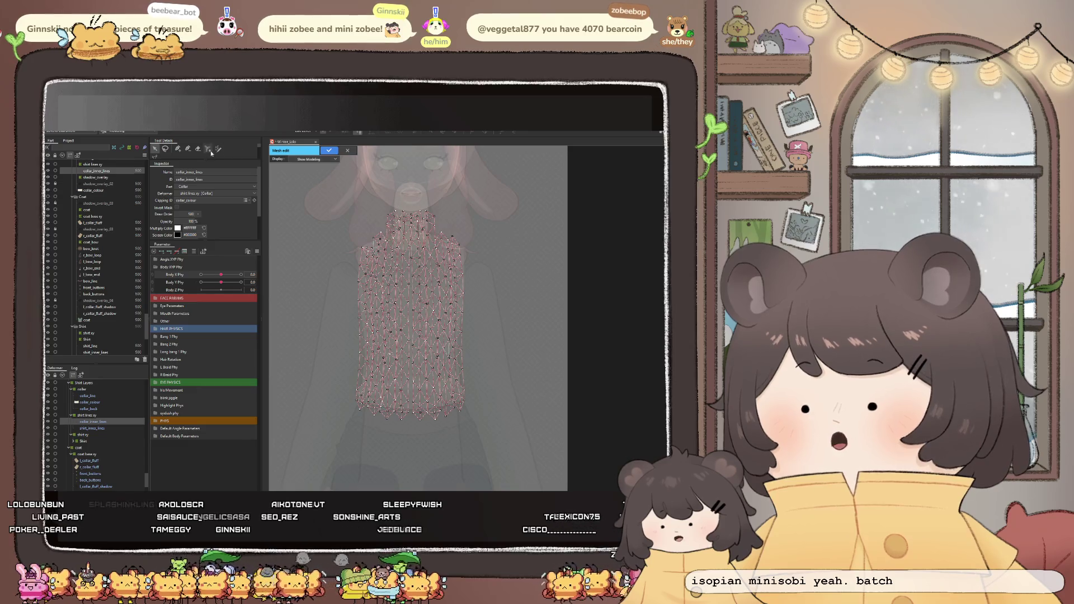
Select the mesh vertices and add a new vertex and edges near the collar
left_click(413, 294)
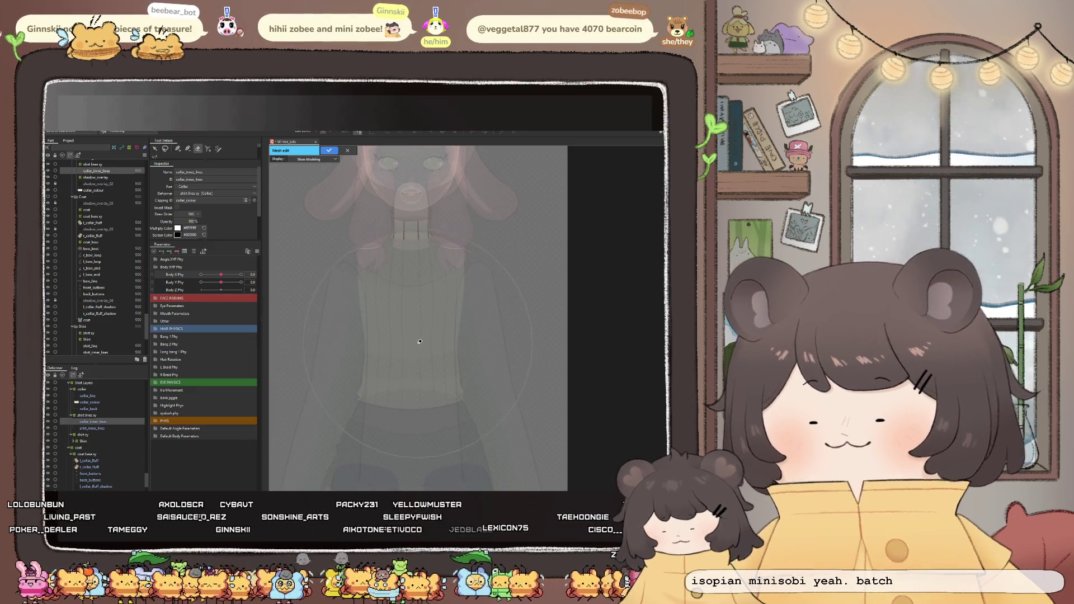
left_click(416, 341)
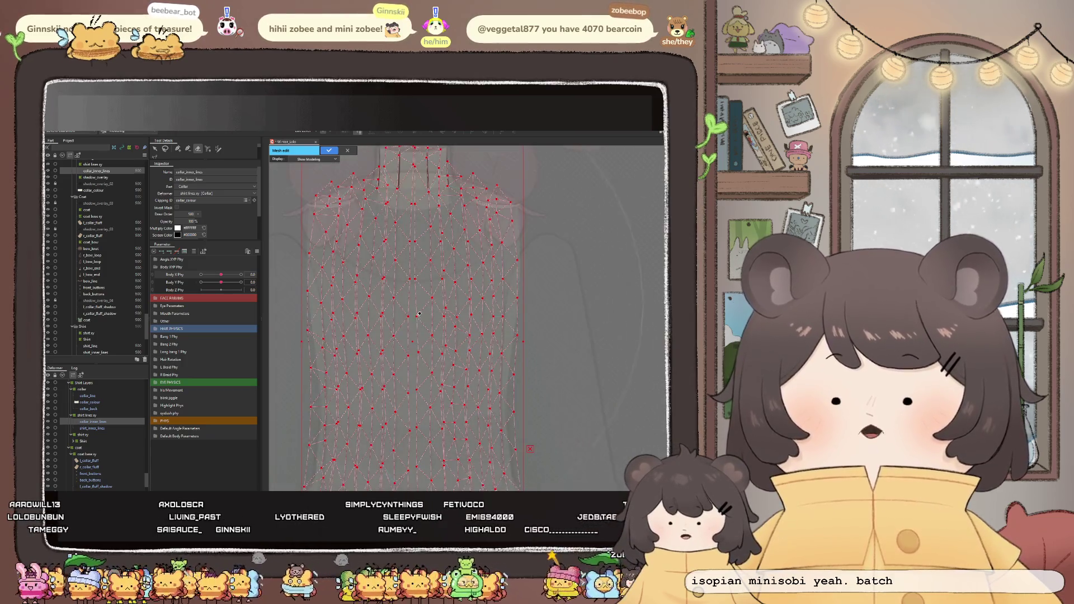
scroll(384, 229, "up", 4)
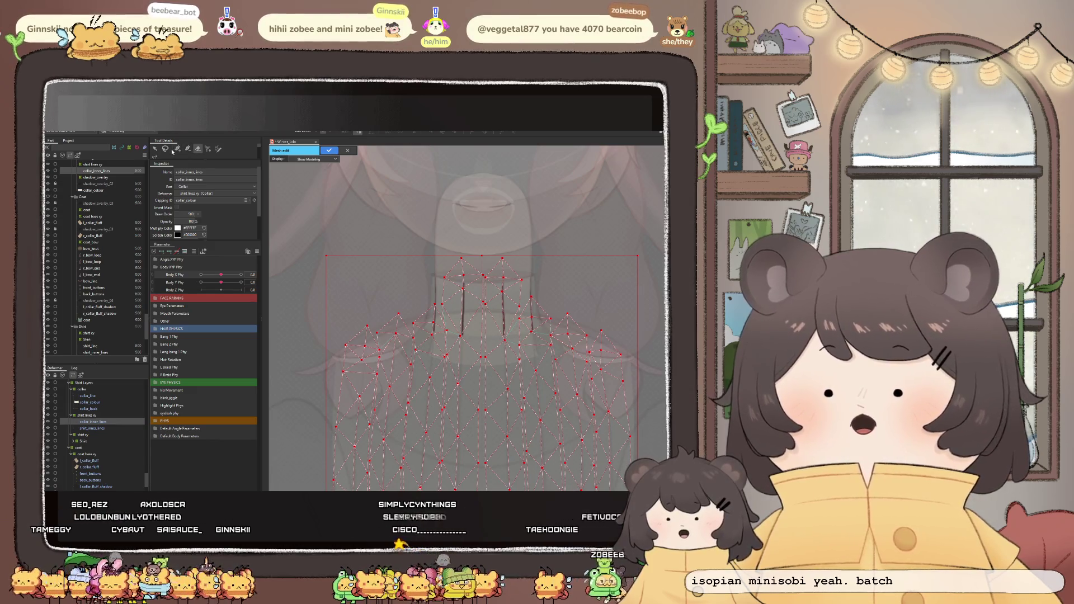
scroll(429, 315, "up", 3)
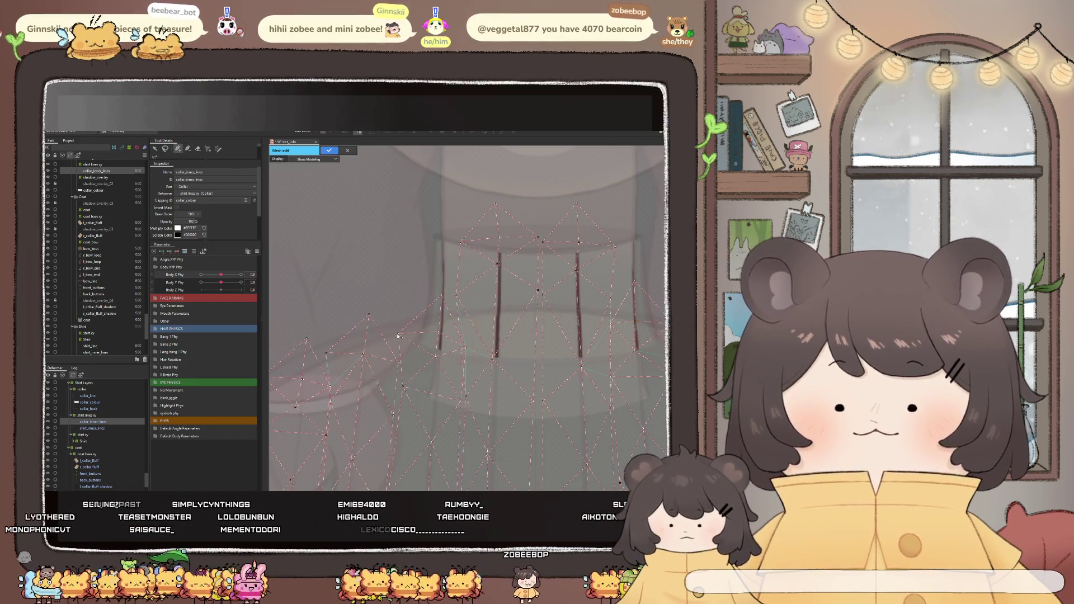
left_click(419, 222)
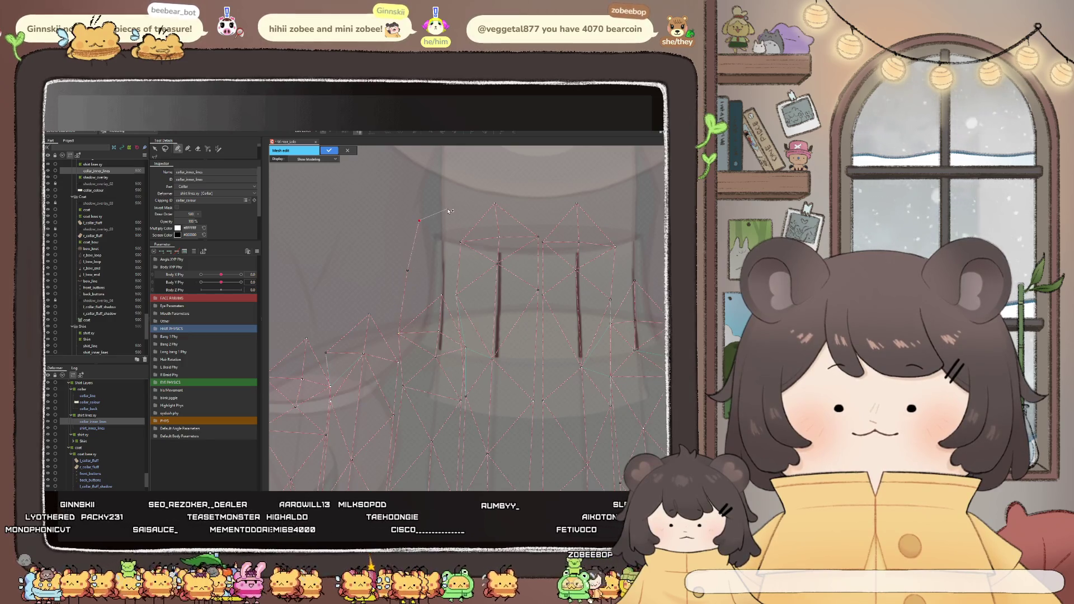
left_click(457, 252)
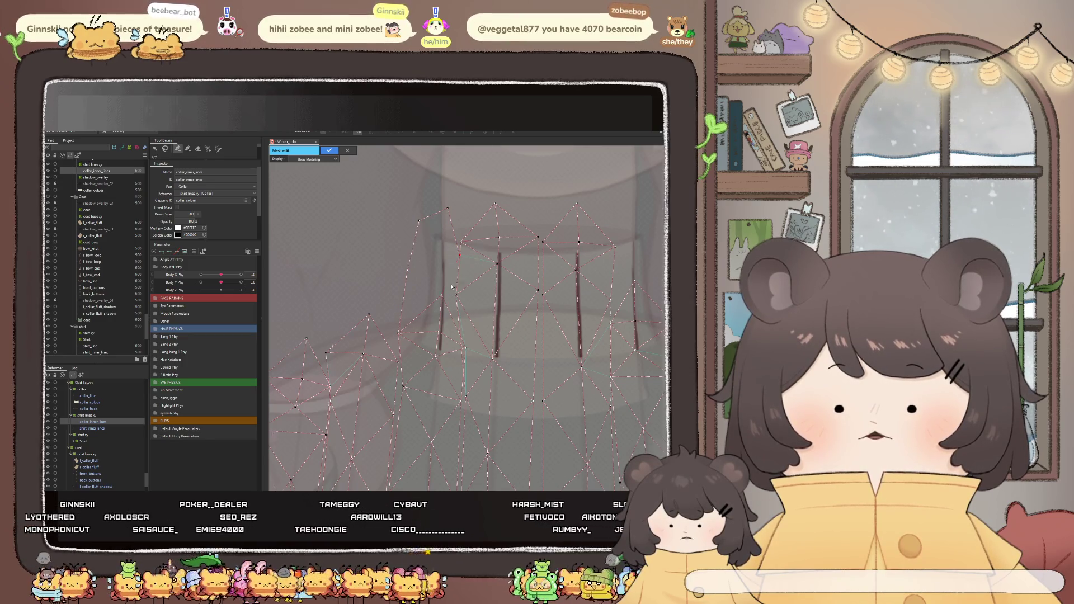
scroll(452, 293, "up", 3)
scroll(455, 268, "down", 1)
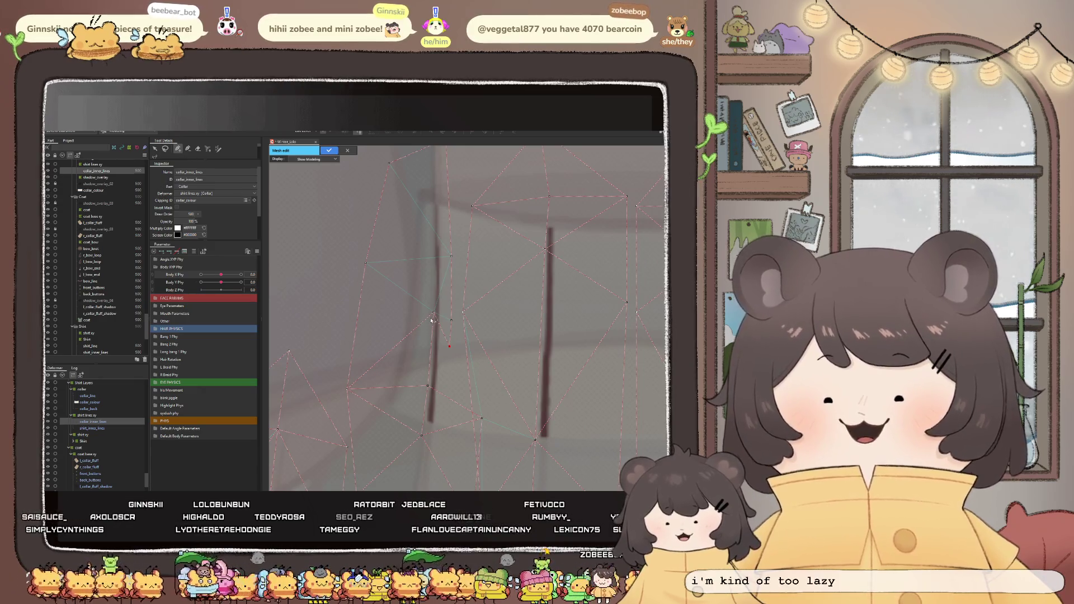
left_click_drag(435, 315, 368, 270)
left_click_drag(435, 269, 450, 259)
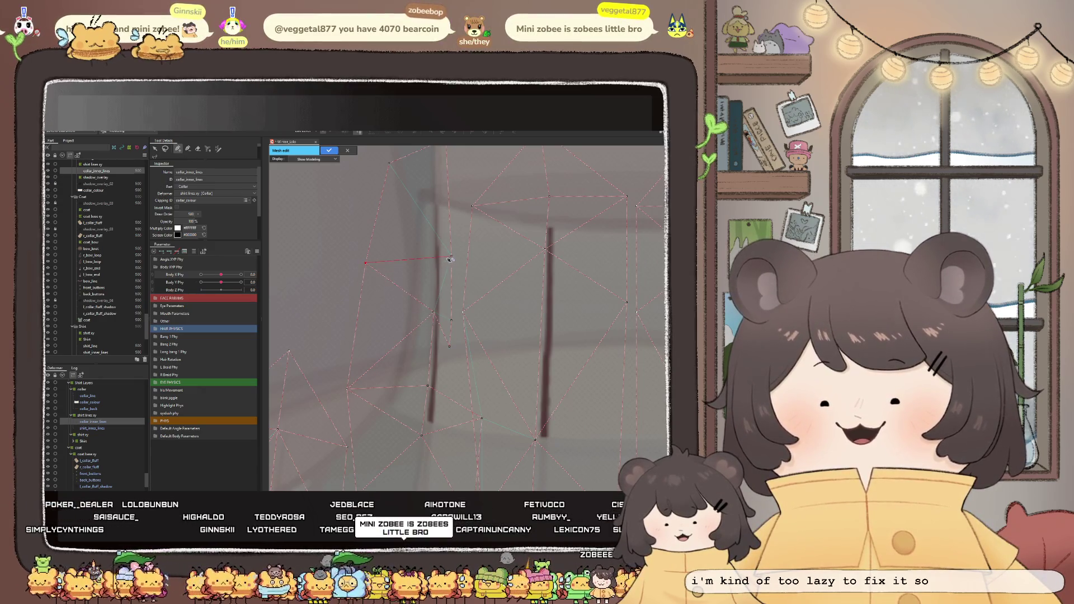
left_click_drag(391, 170, 391, 167)
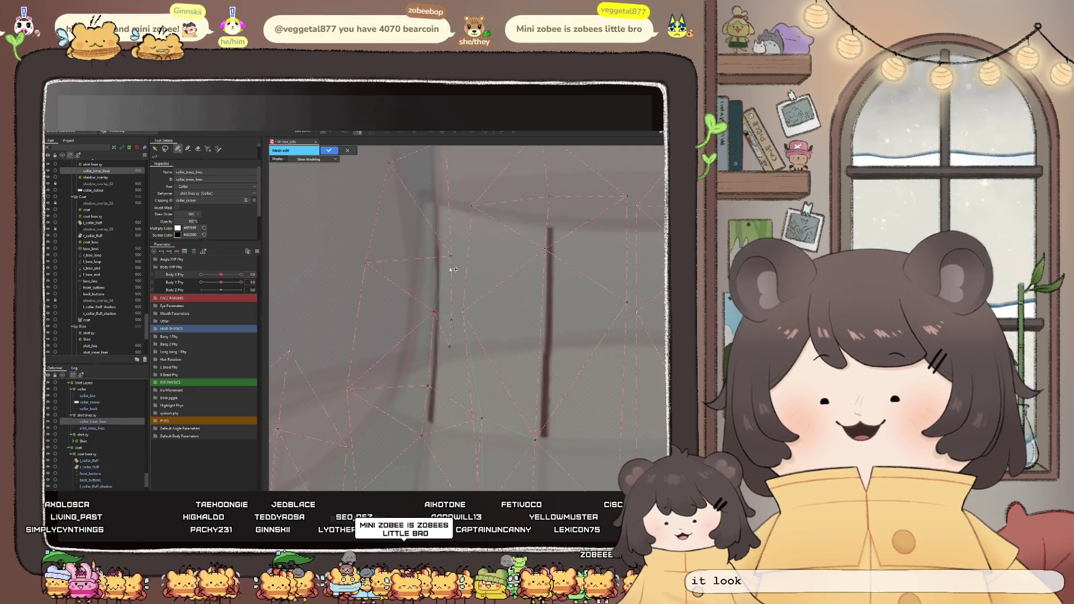
scroll(453, 257, "down", 3)
scroll(415, 406, "up", 3)
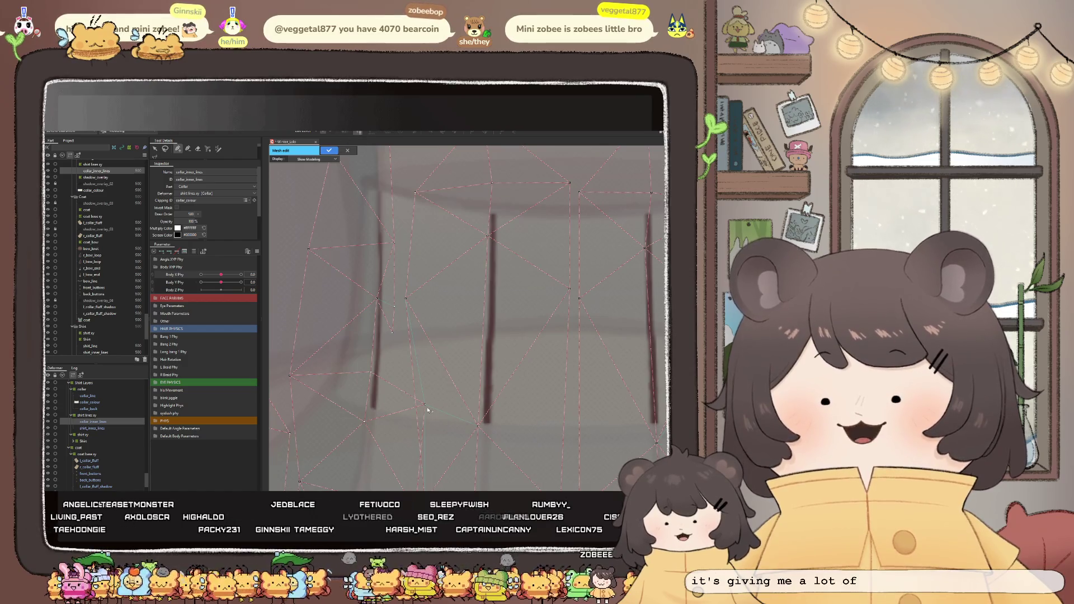
Move a collar vertex left and add vertices and edges along the dark stripe
left_click_drag(424, 409, 403, 412)
left_click(395, 339)
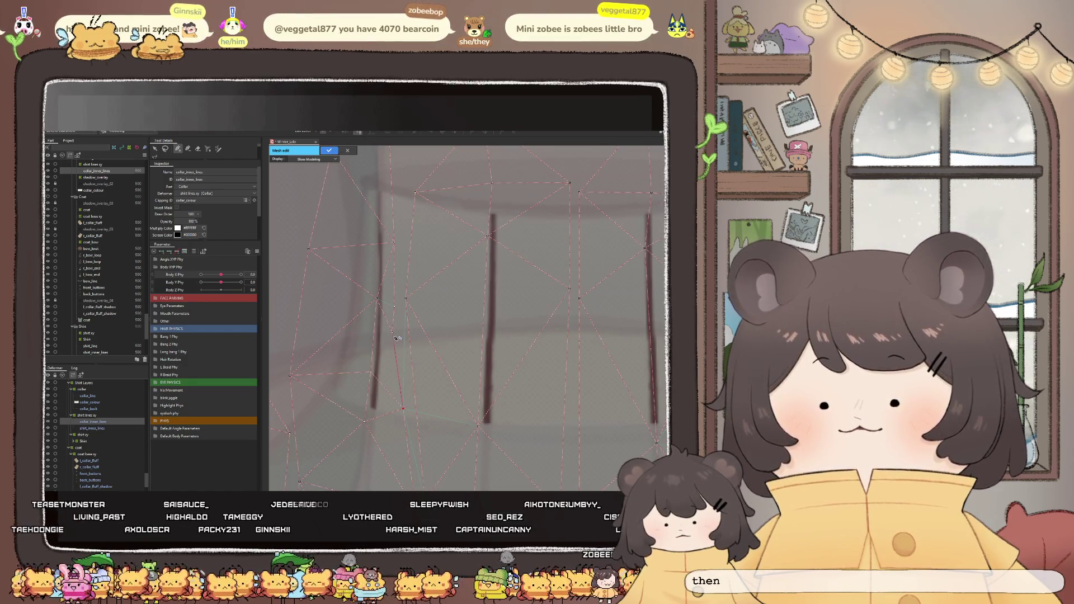
scroll(429, 416, "down", 2)
scroll(430, 416, "down", 2)
scroll(469, 378, "down", 1)
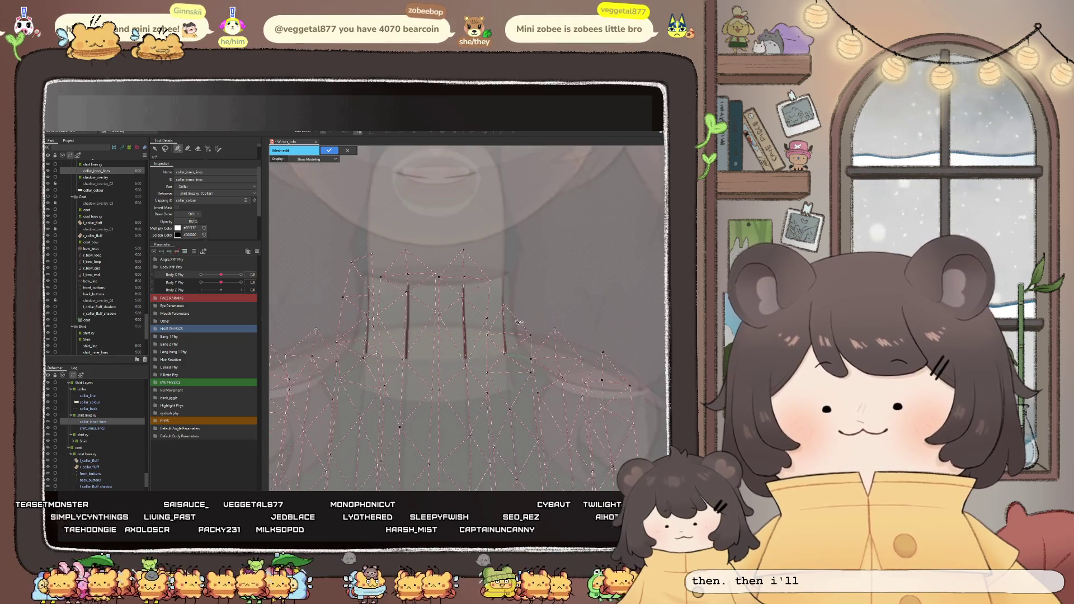
scroll(498, 356, "up", 5)
scroll(470, 386, "down", 2)
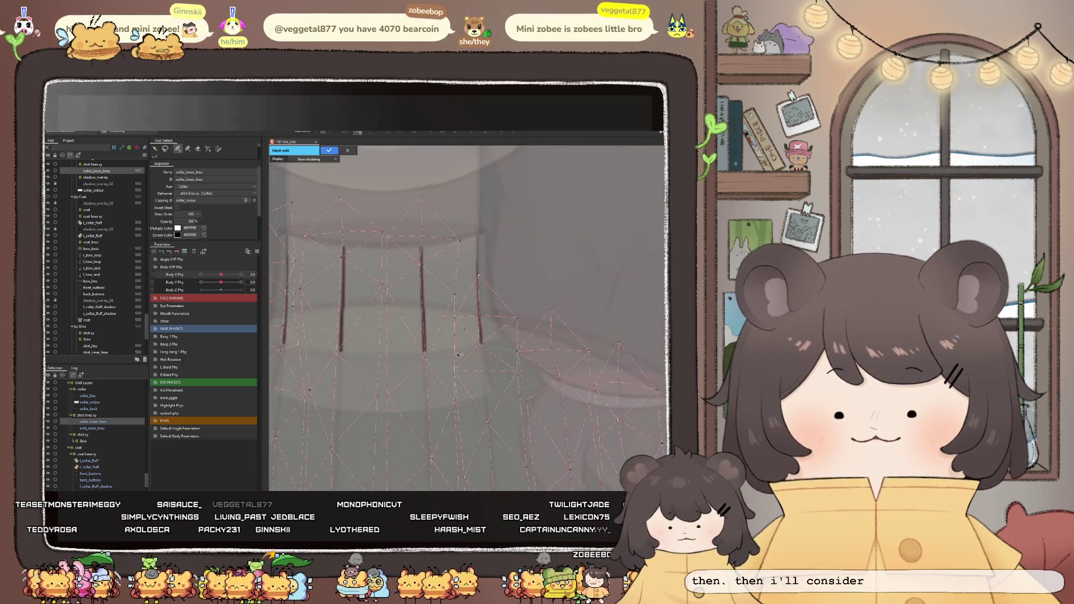
scroll(456, 406, "up", 2)
left_click(456, 399)
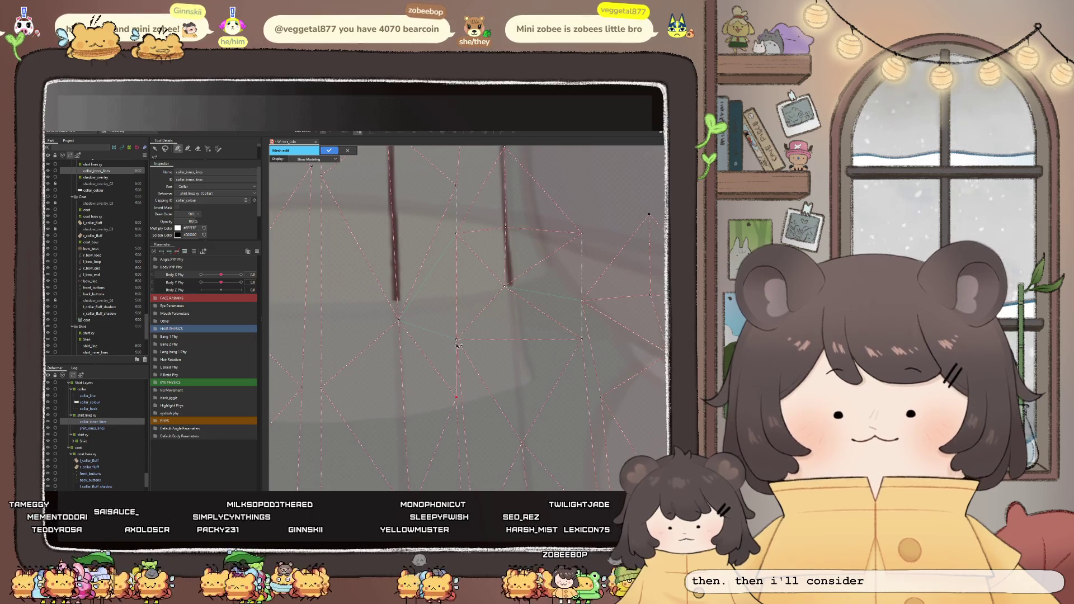
left_click(458, 186)
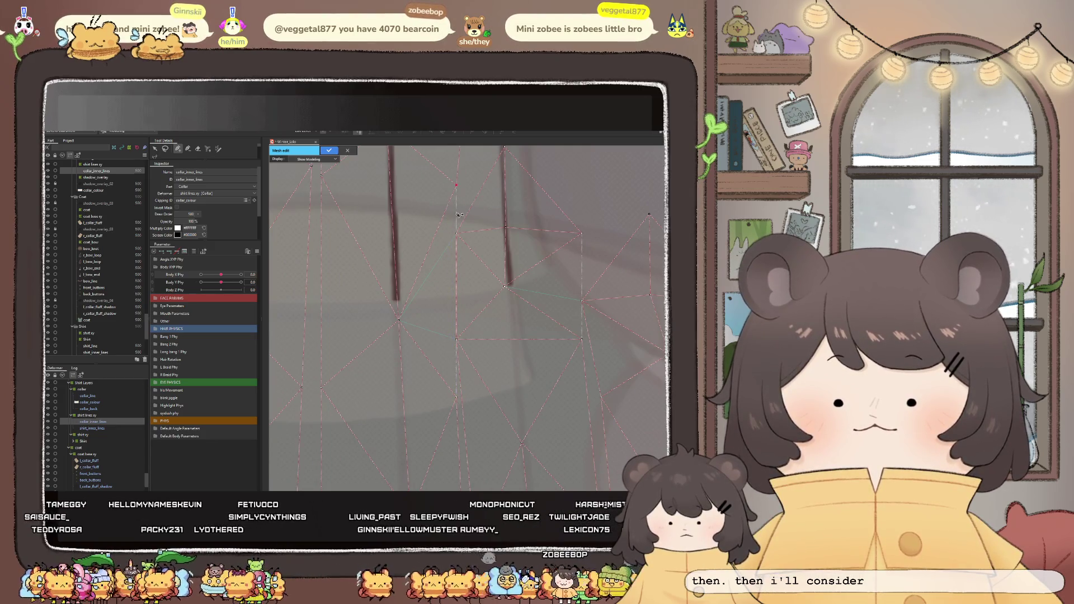
left_click(456, 397)
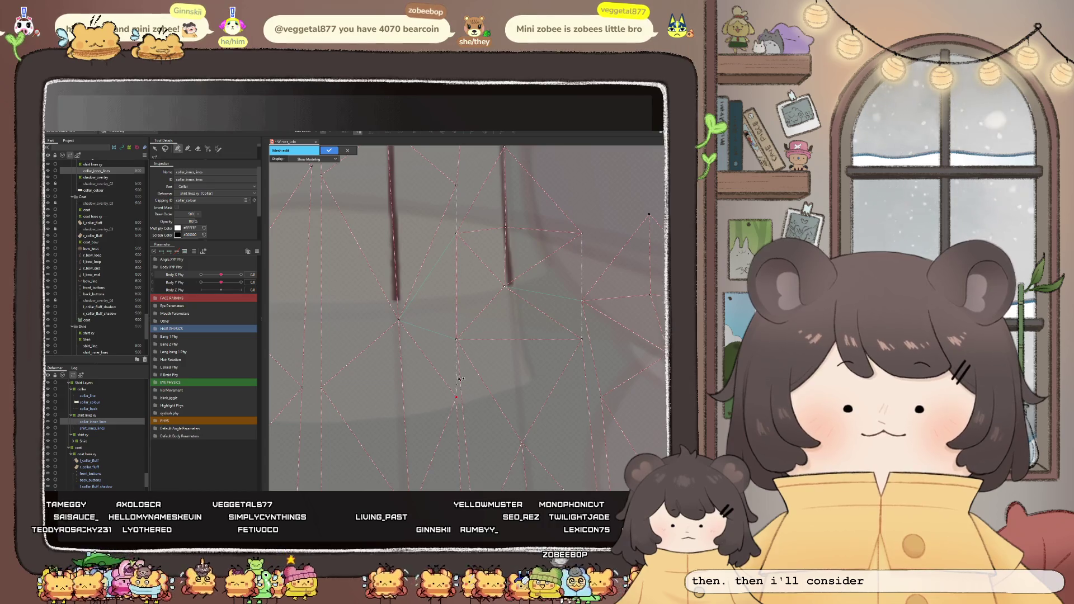
left_click(458, 343)
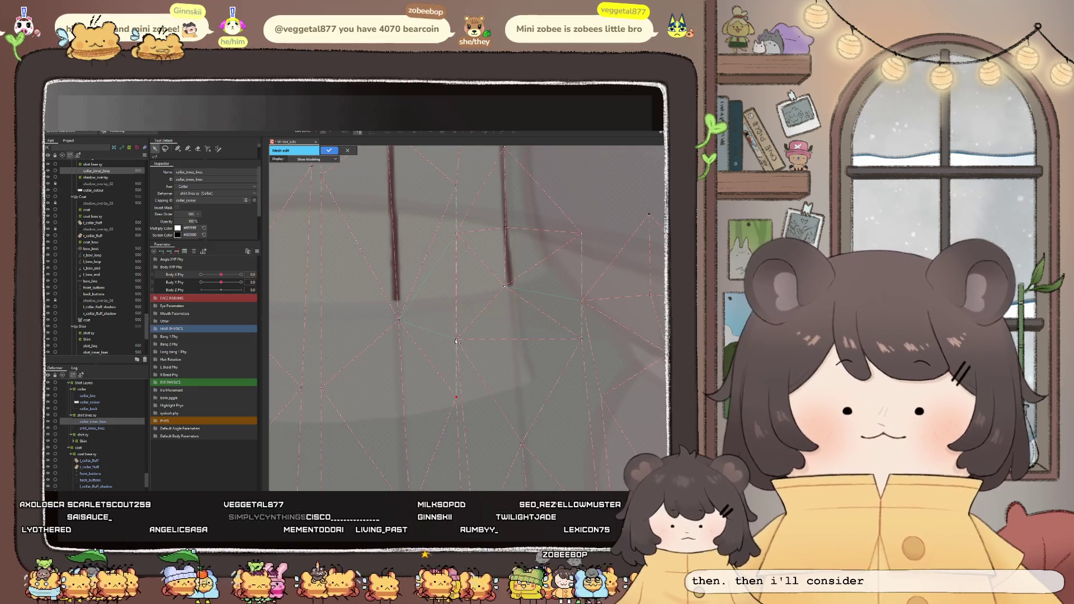
left_click_drag(459, 343, 462, 342)
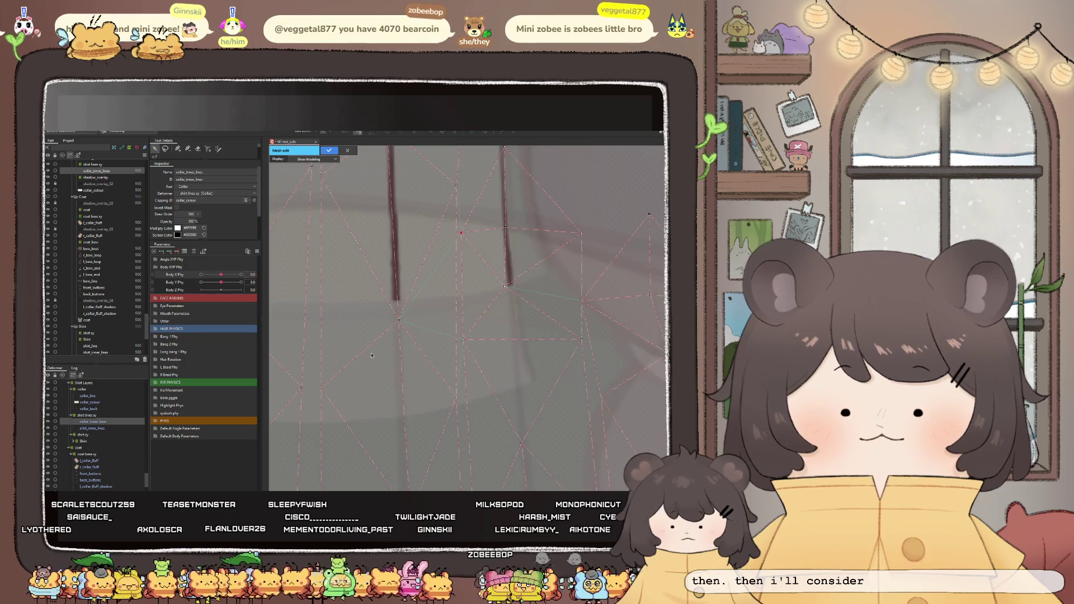
scroll(436, 277, "up", 2)
scroll(401, 326, "up", 2)
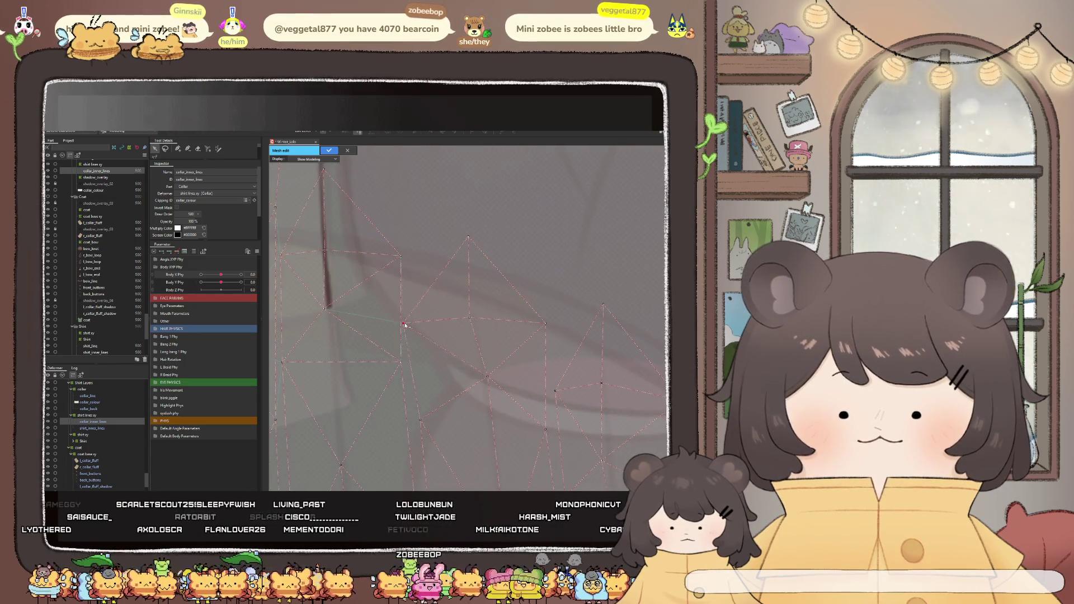
scroll(407, 325, "down", 2)
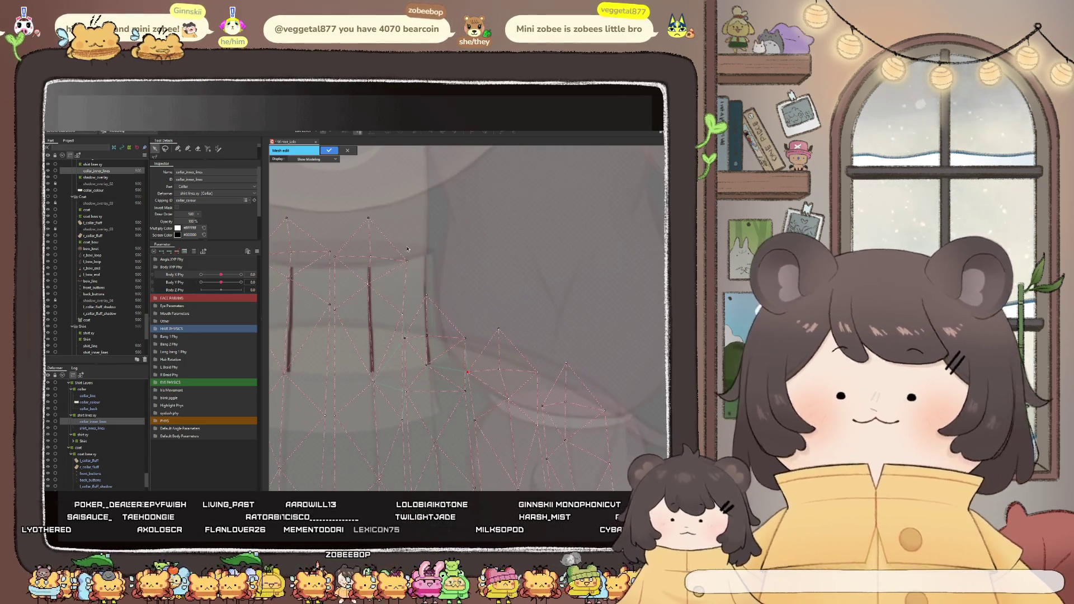
scroll(482, 347, "down", 1)
scroll(482, 347, "up", 2)
scroll(482, 347, "down", 2)
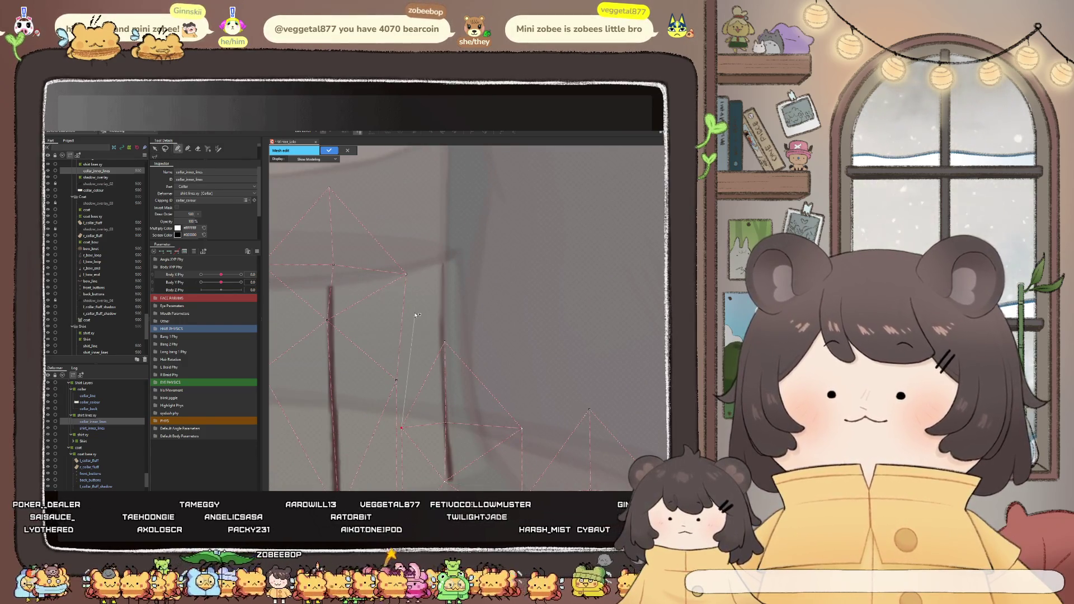
Add vertices beside the stripe, connect them with edges, and finish mesh editing
left_click(425, 229)
left_click(493, 307)
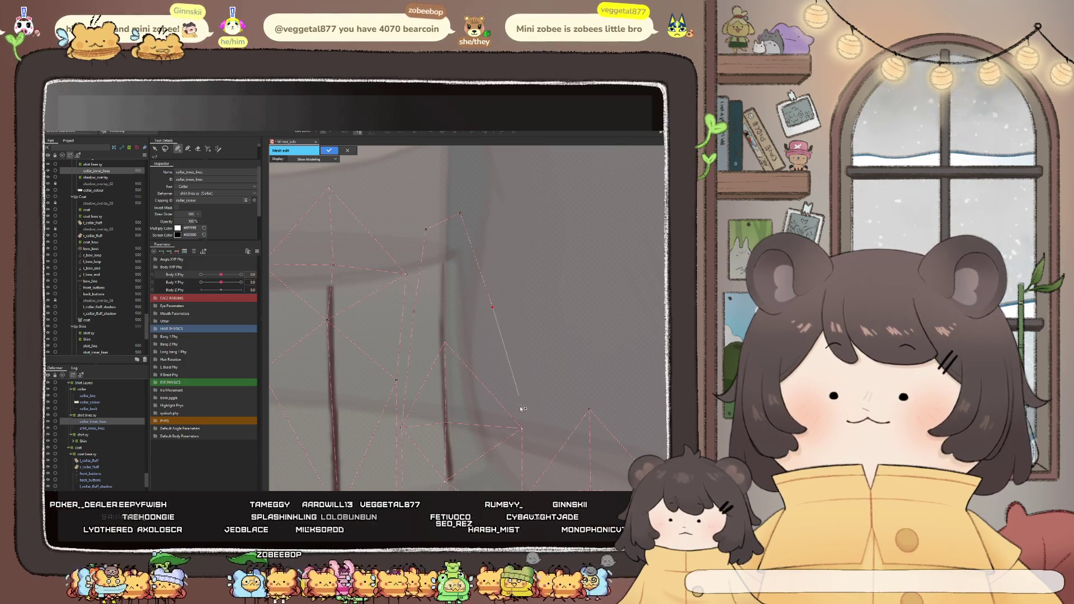
left_click(445, 343)
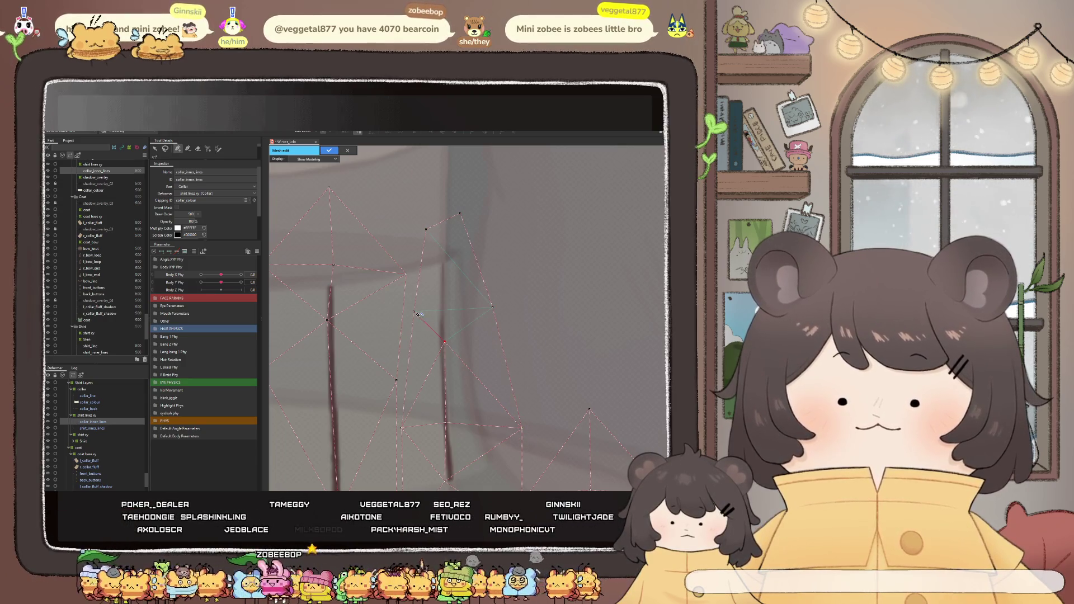
left_click(495, 308)
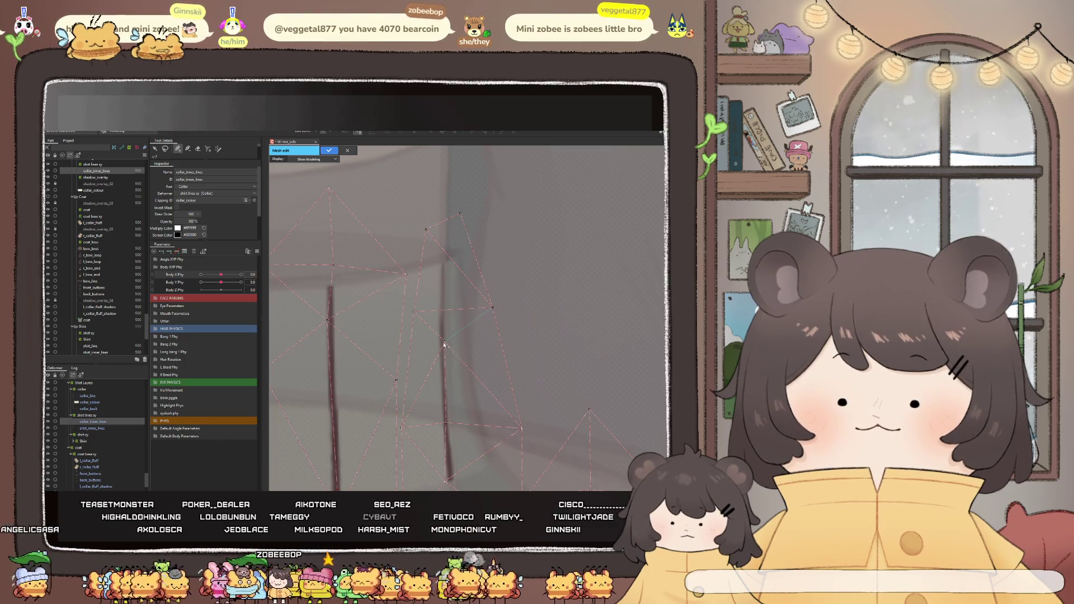
scroll(499, 335, "down", 3)
scroll(495, 364, "down", 3)
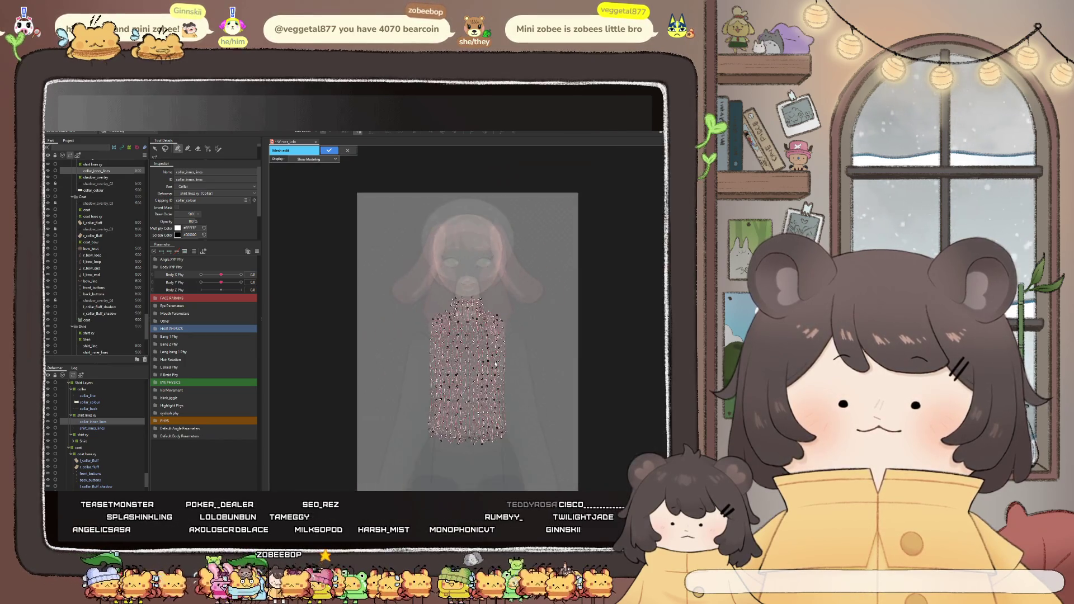
left_click(330, 150)
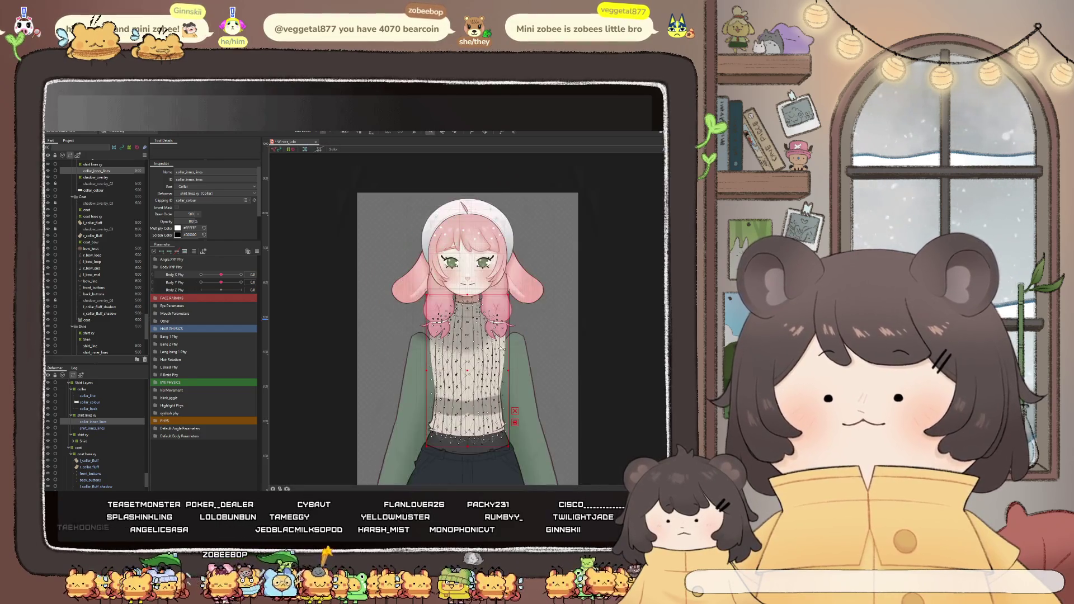
scroll(470, 267, "up", 5)
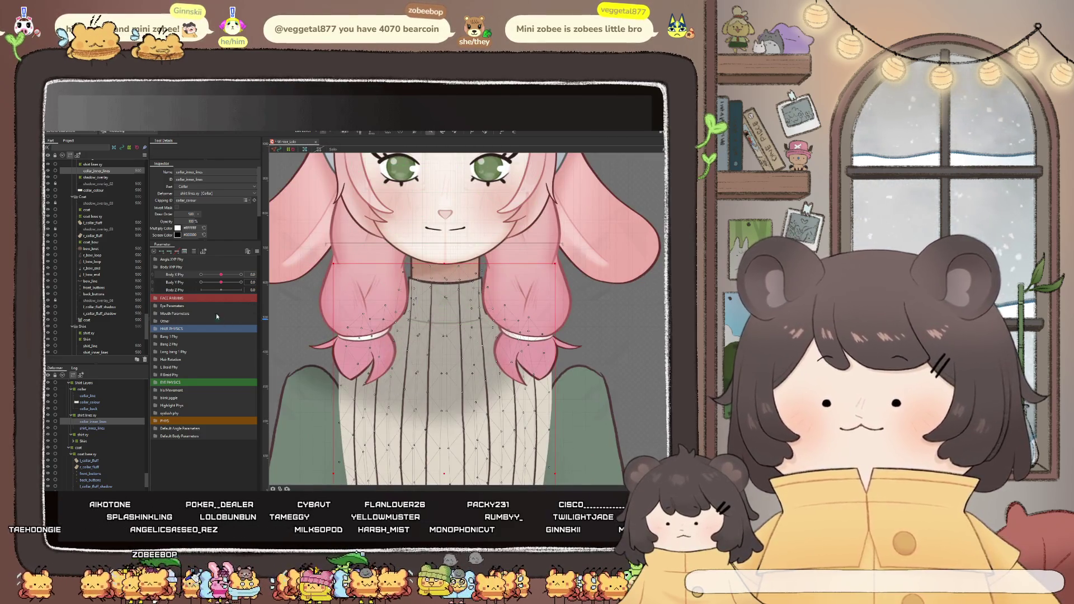
Test Body X/Y Phy, select the shirt_bear.xy warp deformer's neck points, and start outlining points across the face
left_click_drag(222, 275, 225, 286)
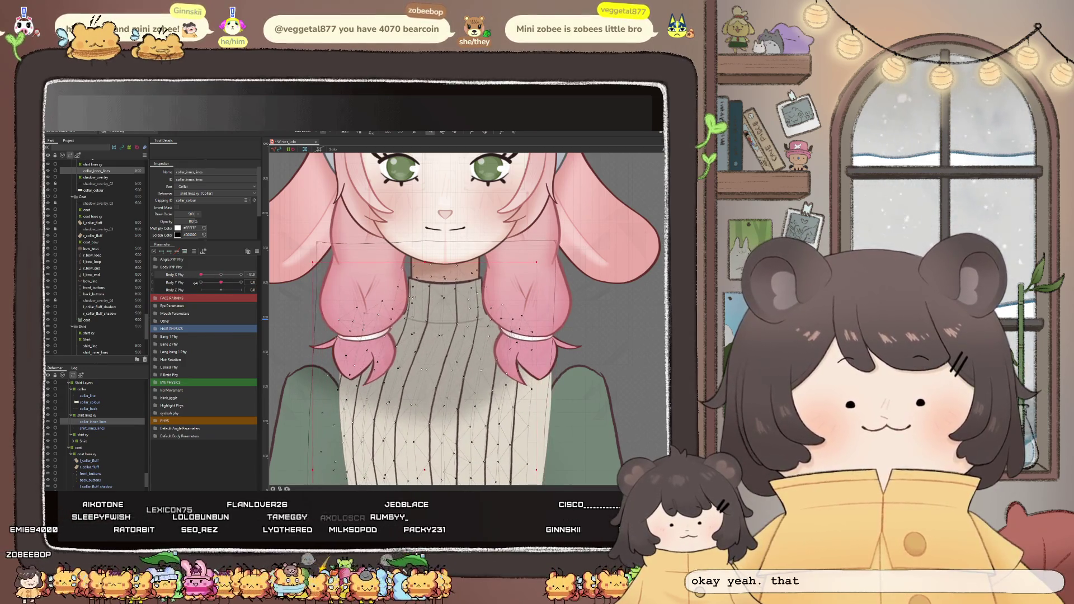
left_click_drag(224, 285, 225, 288)
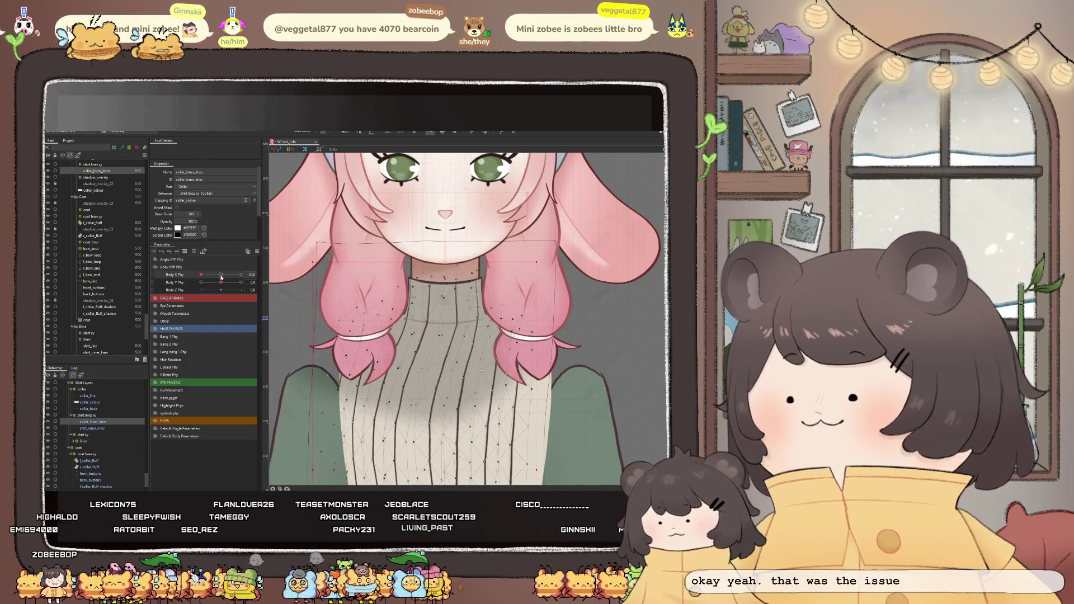
left_click(87, 414)
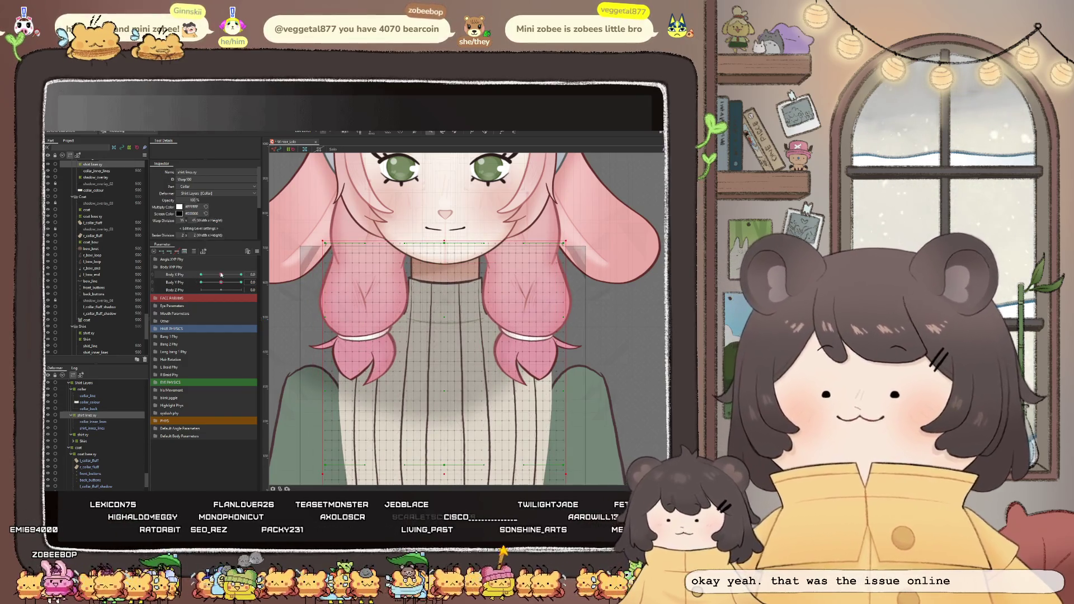
scroll(458, 310, "up", 2)
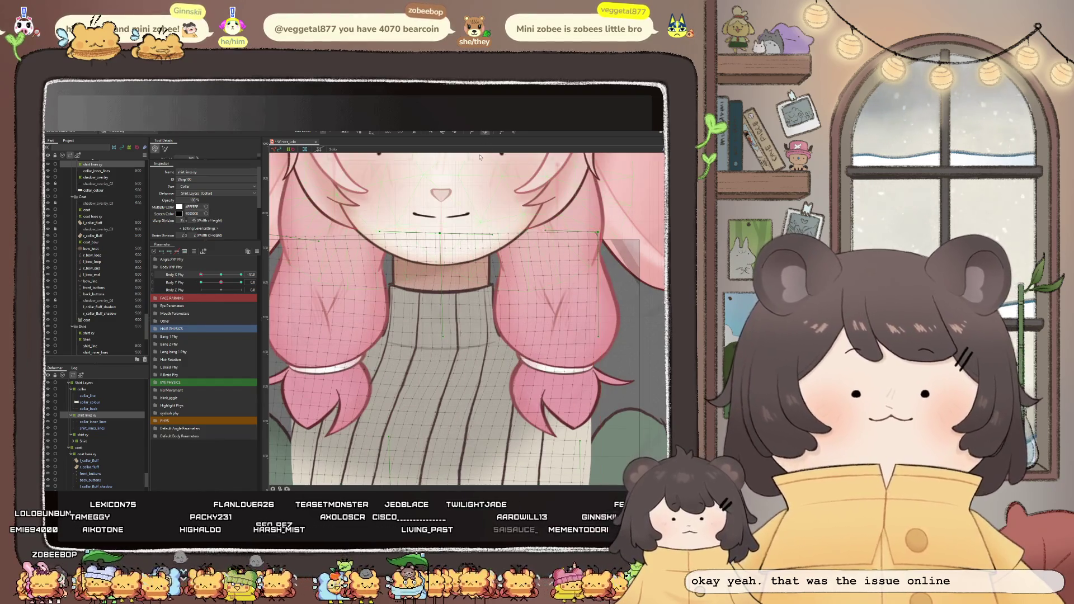
left_click(461, 304)
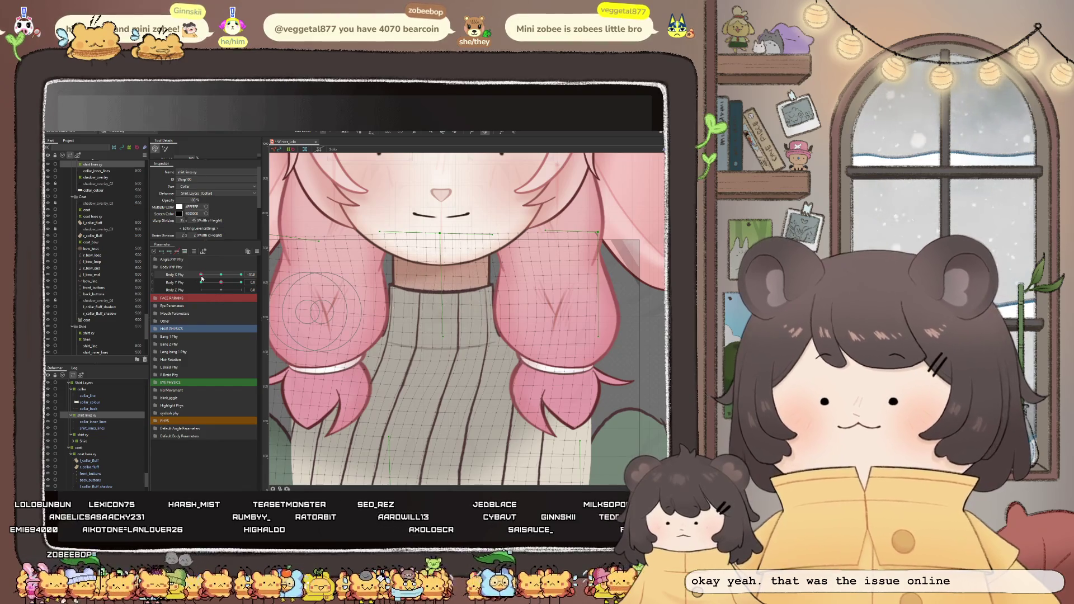
left_click_drag(201, 274, 221, 276)
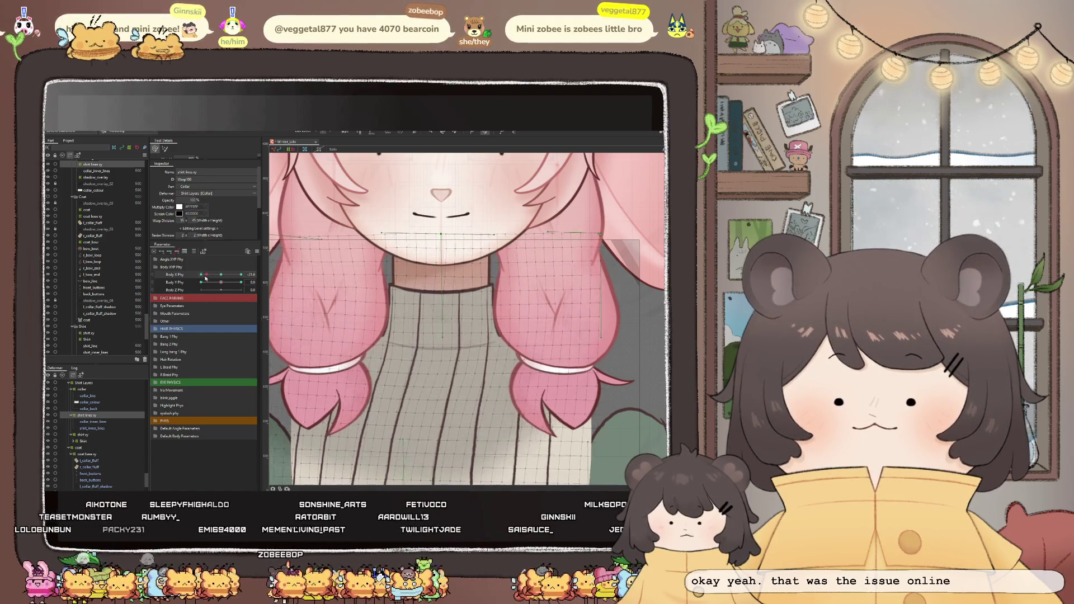
scroll(430, 301, "down", 2)
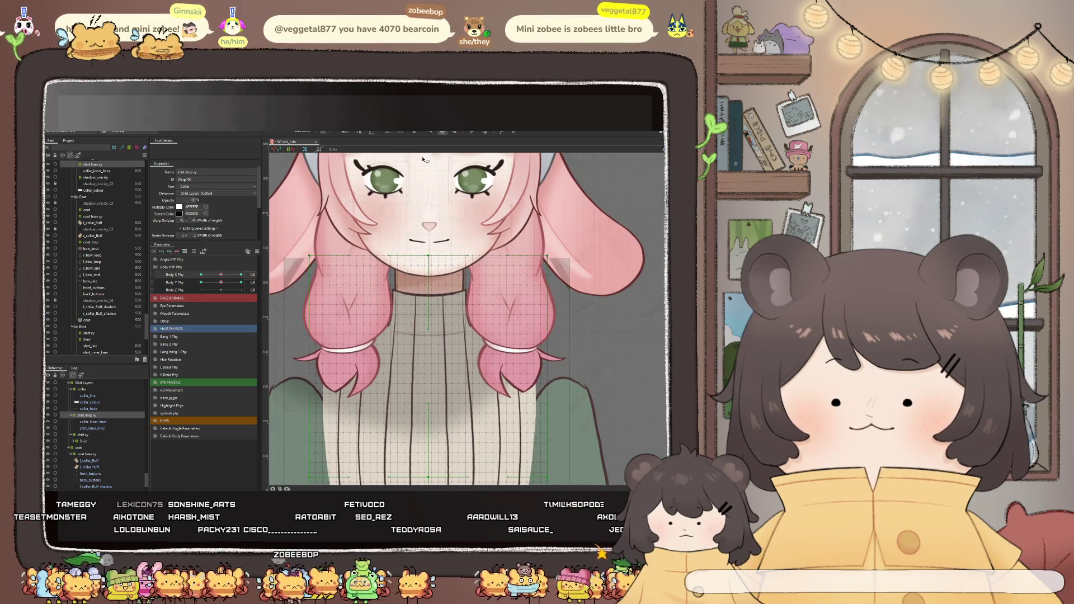
left_click_drag(378, 227, 288, 291)
left_click_drag(370, 328, 460, 335)
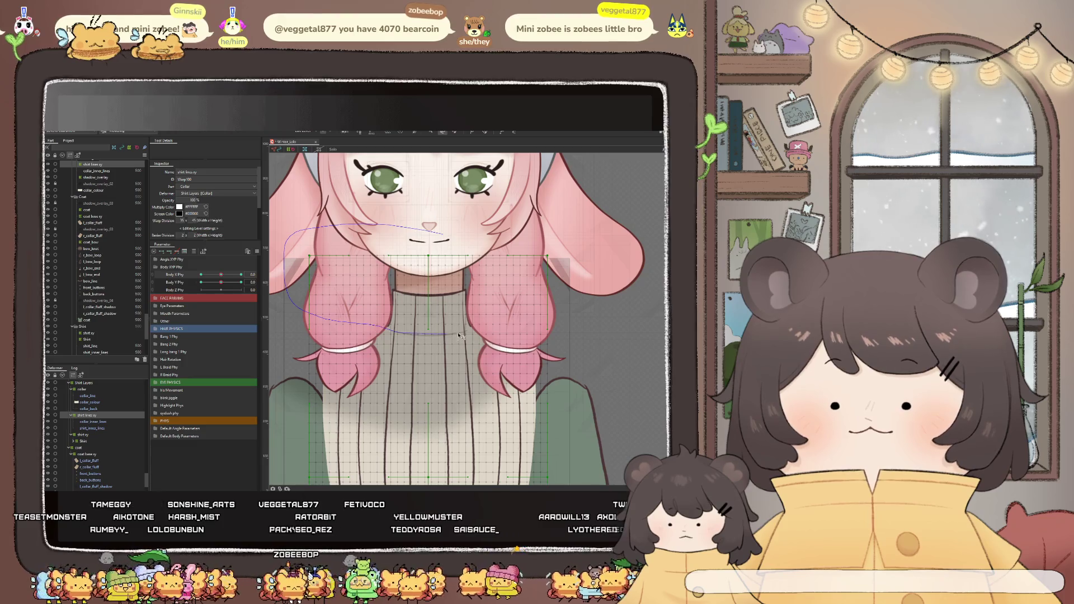
left_click_drag(471, 210, 555, 317)
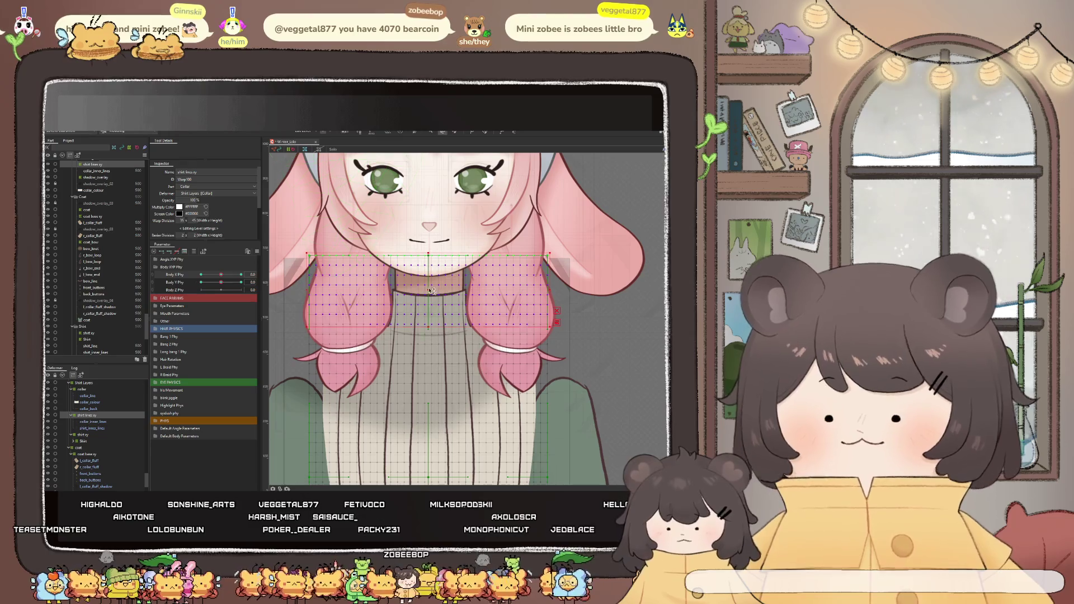
left_click_drag(221, 275, 195, 277)
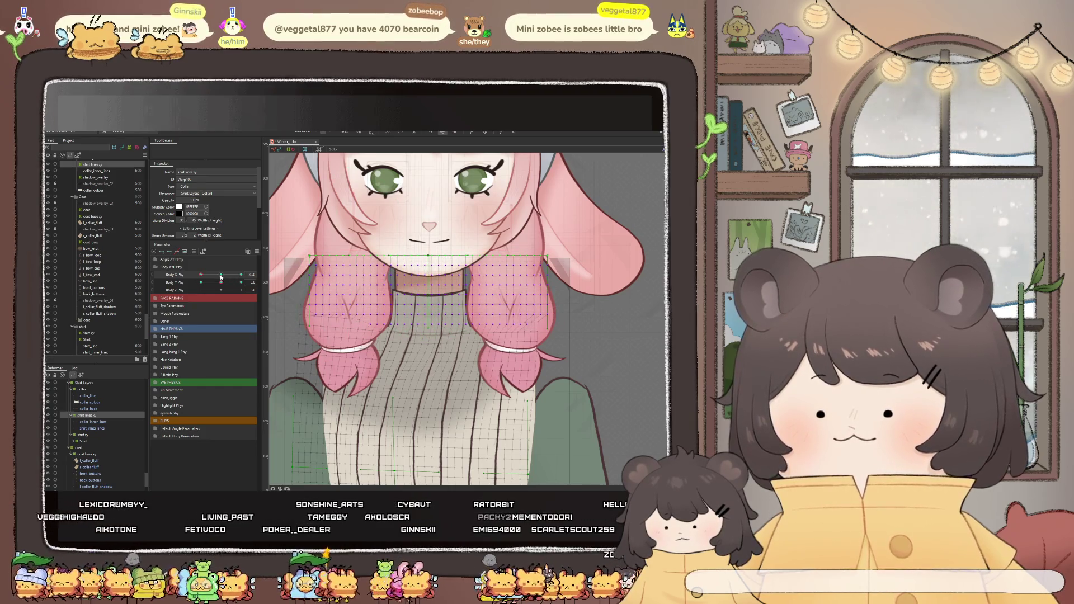
left_click_drag(202, 275, 263, 299)
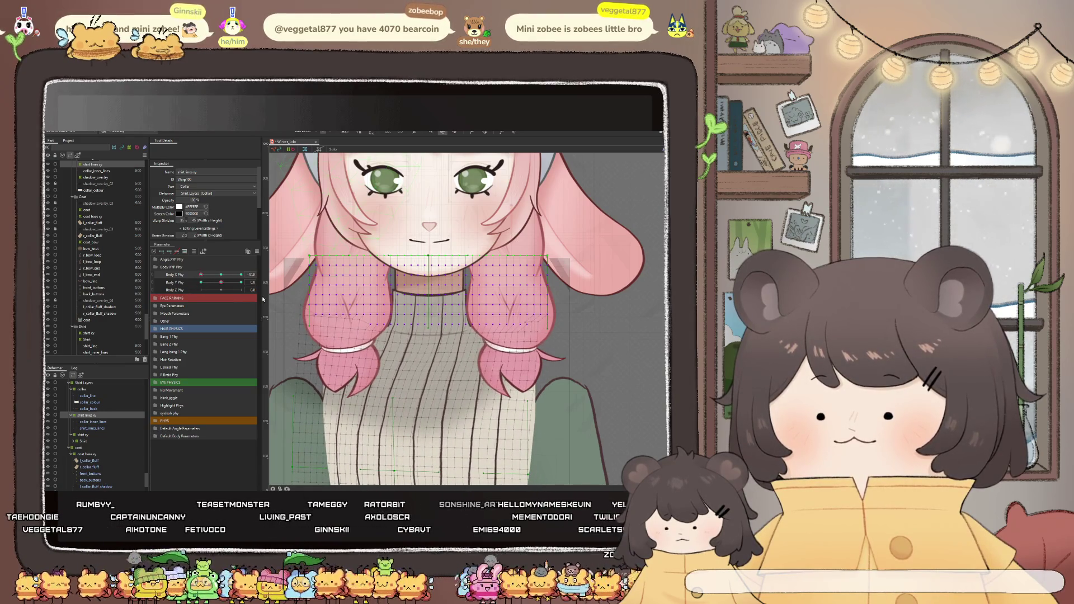
scroll(305, 306, "up", 2)
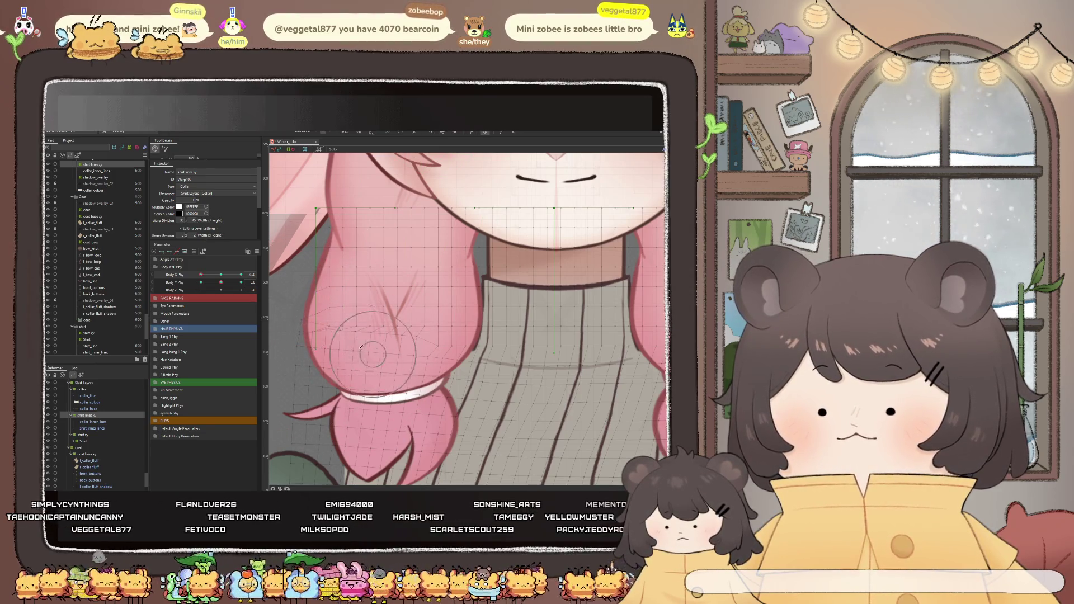
scroll(372, 340, "down", 2)
scroll(379, 347, "up", 2)
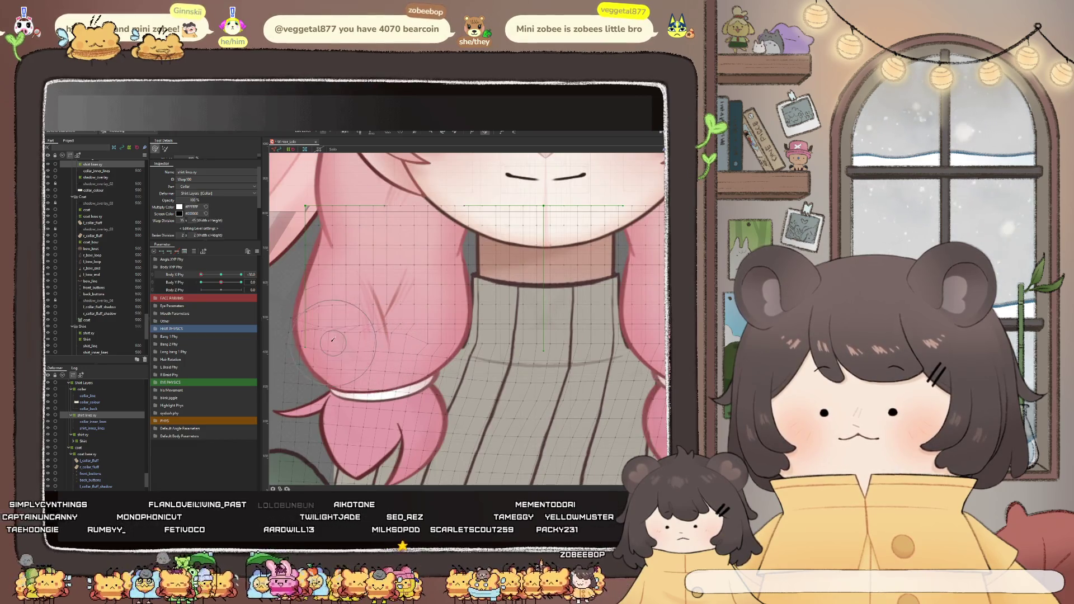
scroll(452, 309, "down", 1)
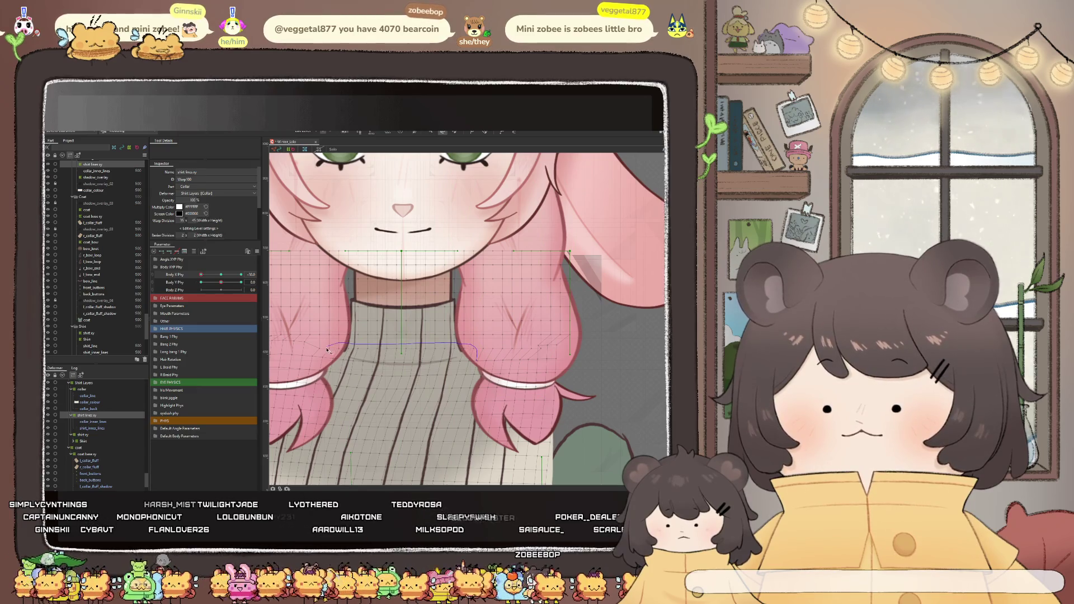
left_click_drag(400, 373, 477, 367)
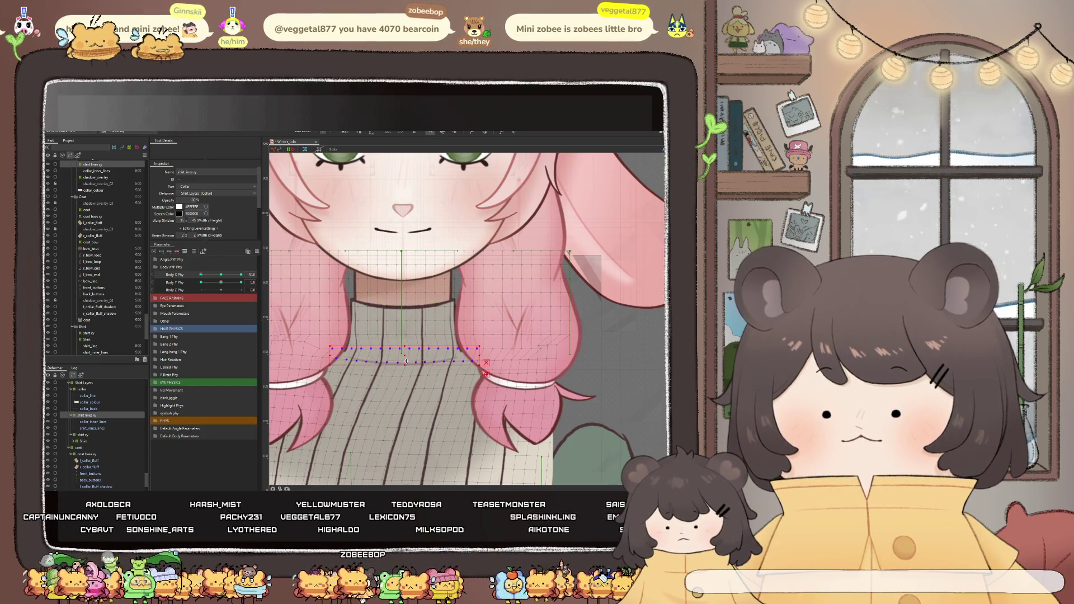
Nudge the selected sweater collar points slightly left and check them against the Body X turn
left_click_drag(202, 275, 221, 288)
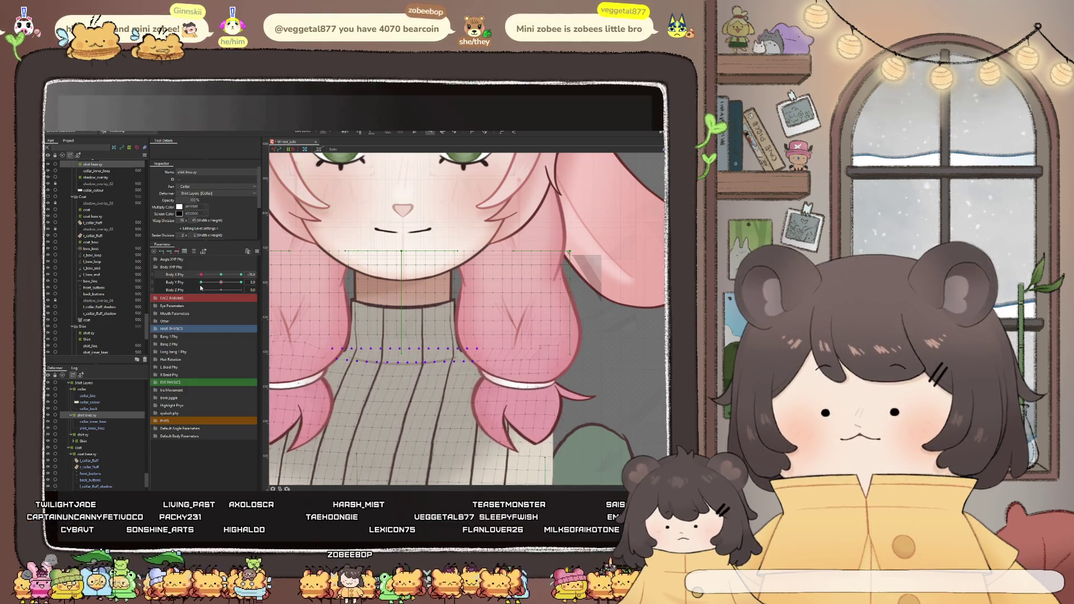
left_click(348, 352)
left_click(329, 342)
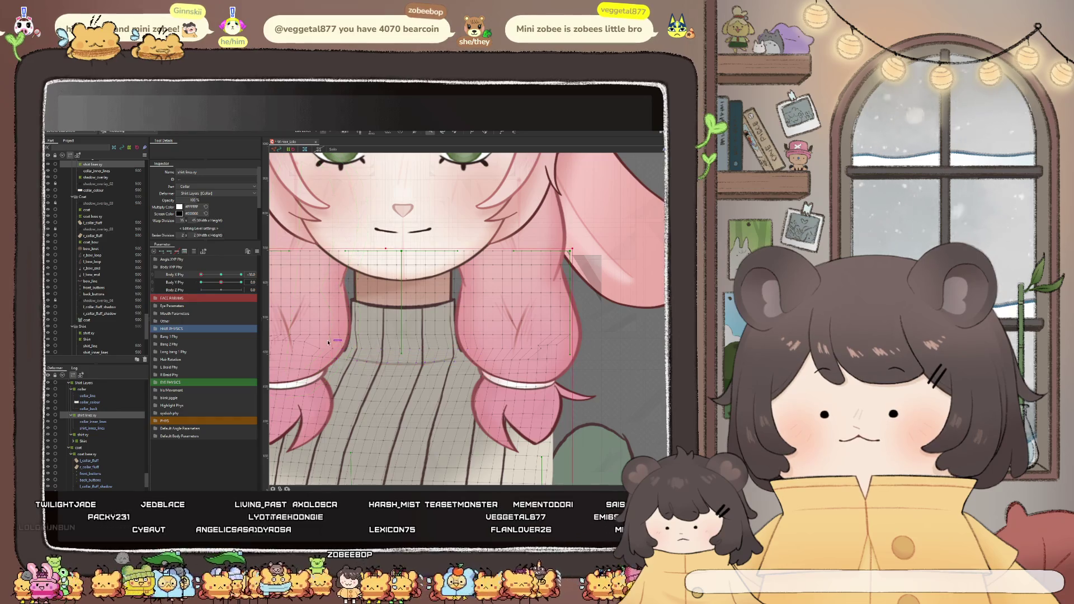
left_click(353, 356)
scroll(353, 356, "up", 4)
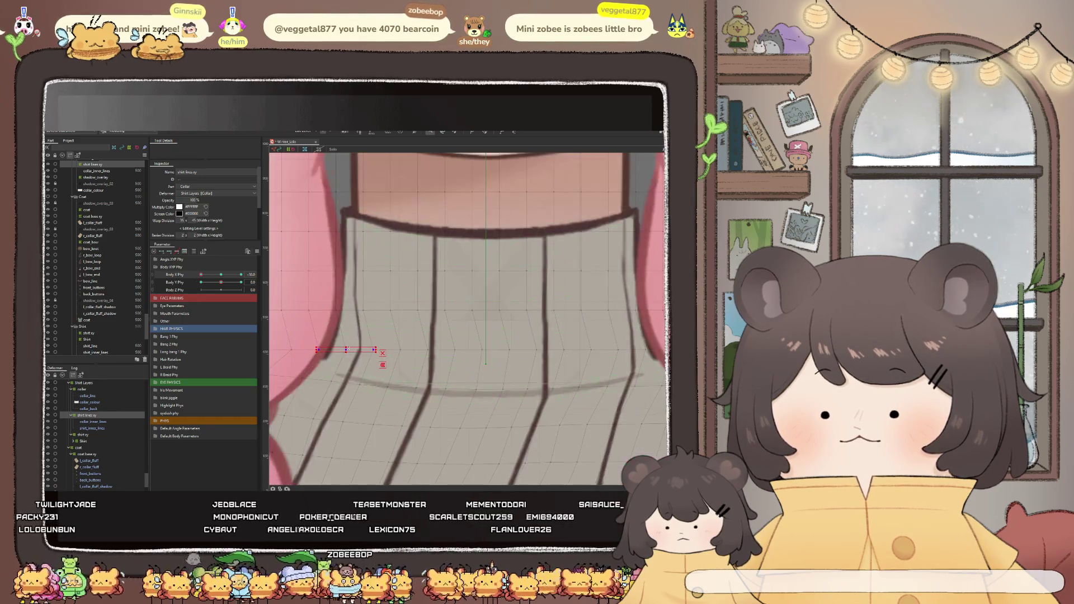
left_click_drag(349, 350, 343, 350)
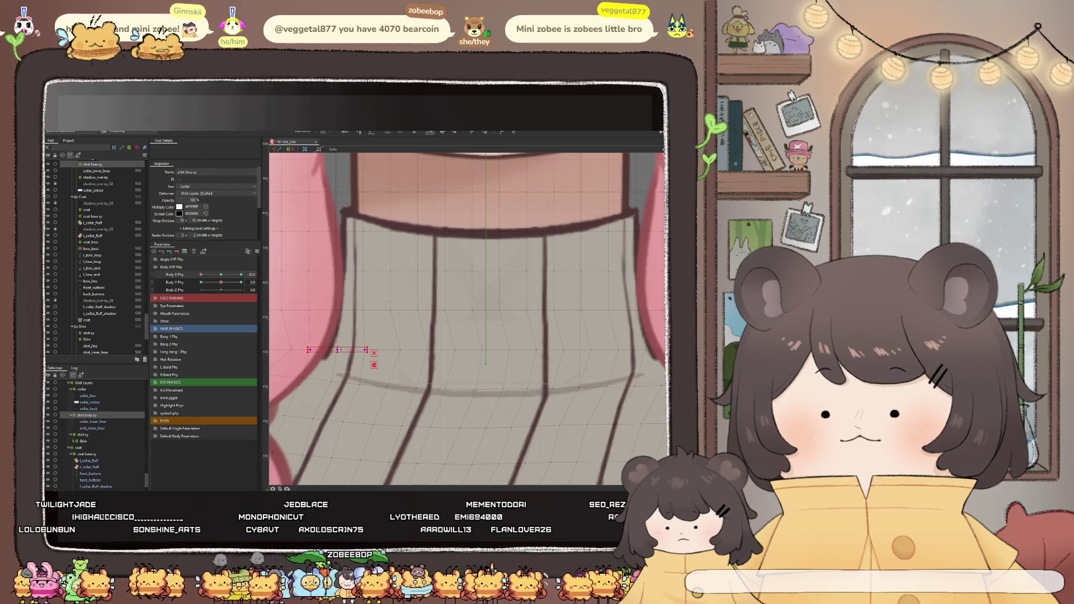
scroll(342, 350, "down", 4)
left_click_drag(209, 275, 192, 285)
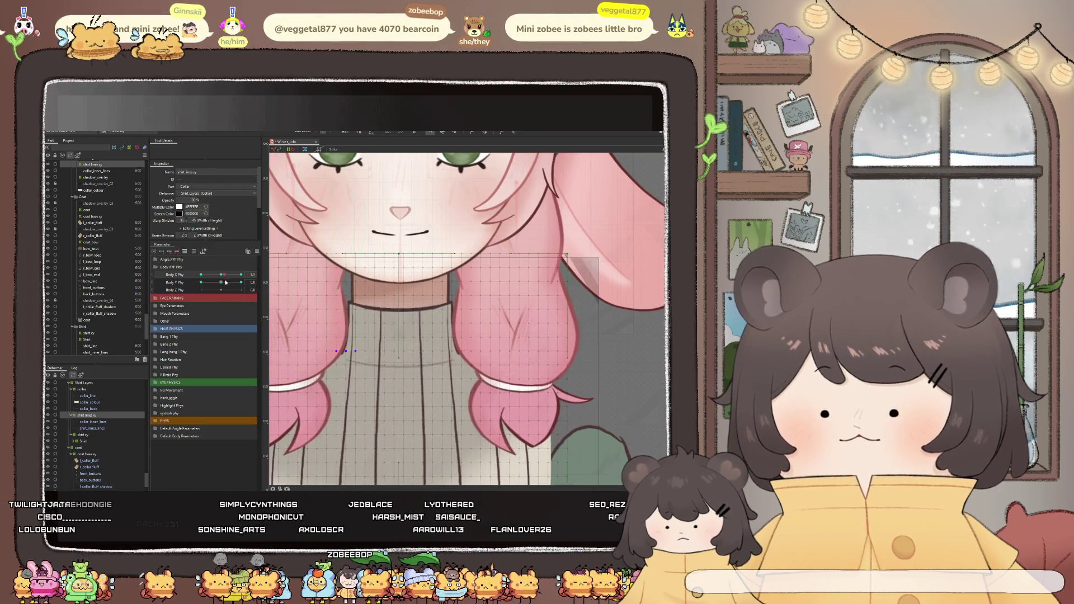
scroll(448, 361, "up", 2)
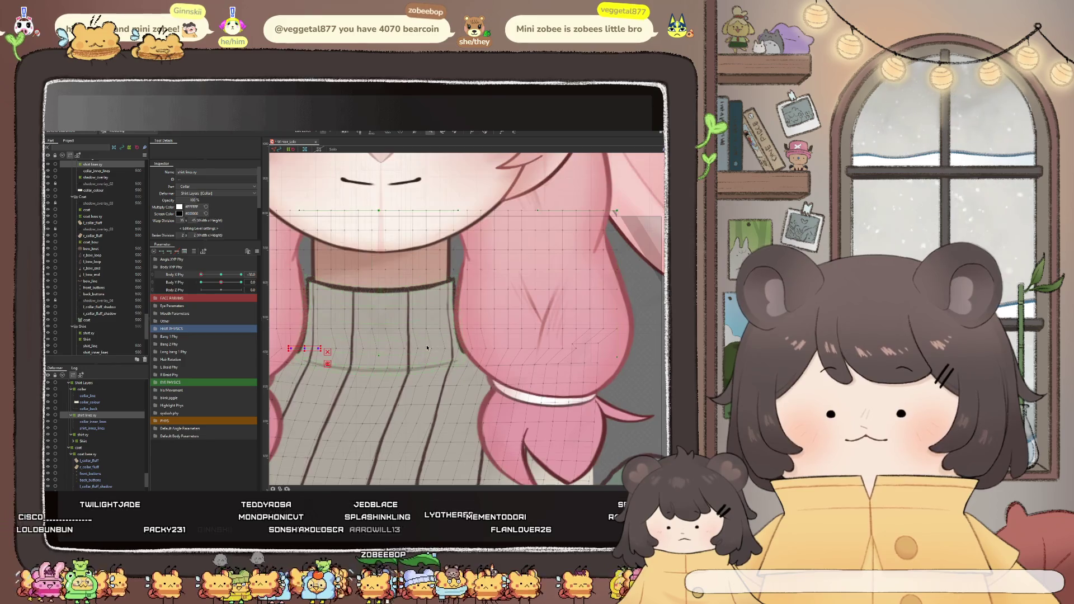
Adjust further rows of collar points, previewing each through the Body X range before moving to brush editing
mouse_move(454, 356)
left_mouse_down()
mouse_move(473, 360)
mouse_move(449, 347)
left_mouse_up()
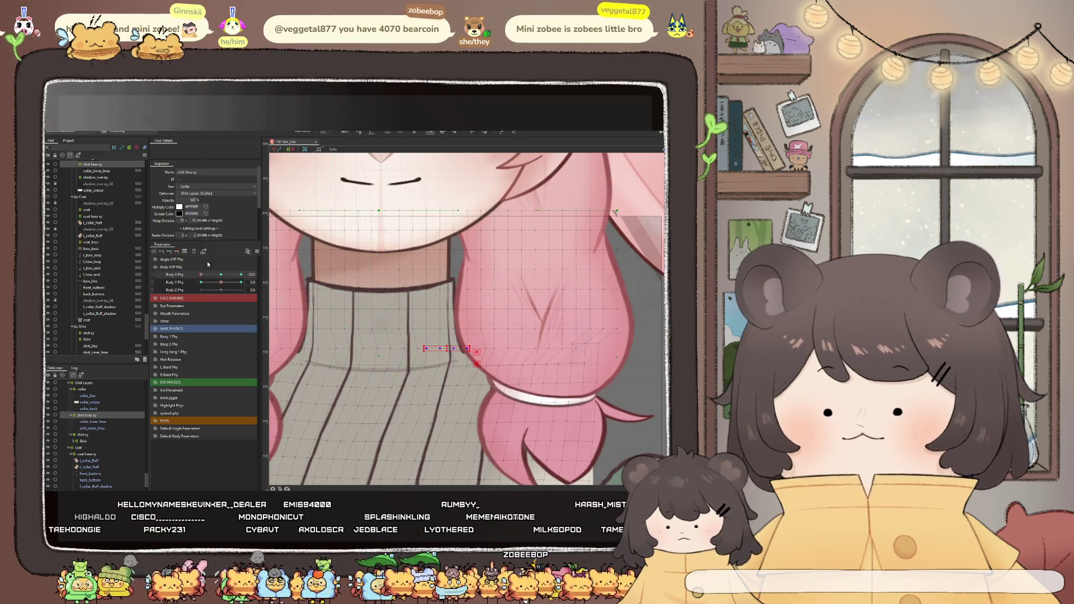
mouse_move(201, 274)
left_mouse_down()
mouse_move(222, 283)
mouse_move(202, 284)
left_mouse_up()
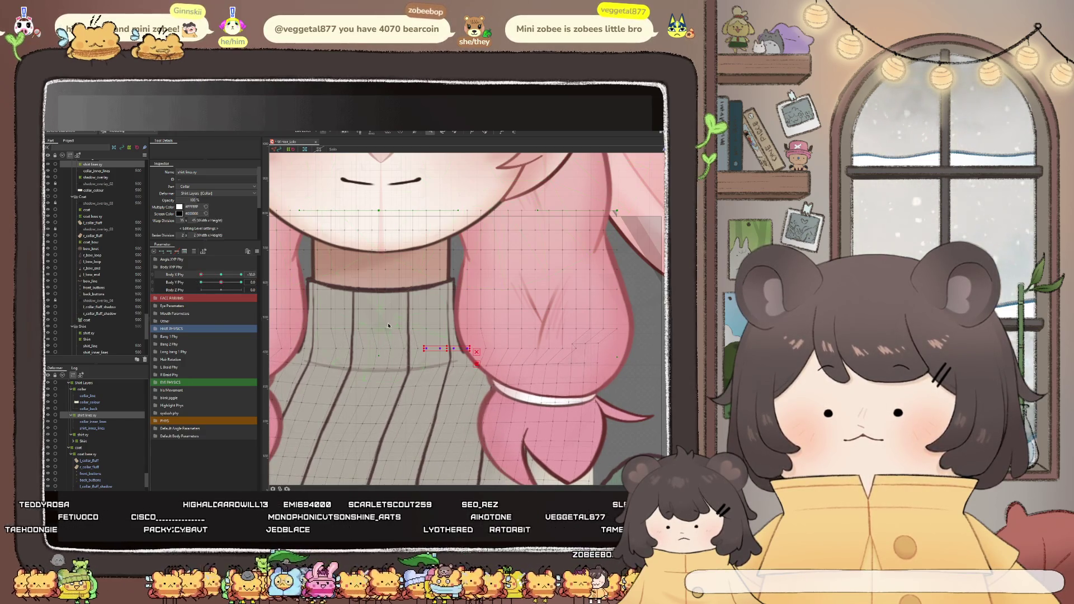
mouse_move(379, 323)
left_mouse_down()
mouse_move(418, 334)
mouse_move(404, 328)
left_mouse_up()
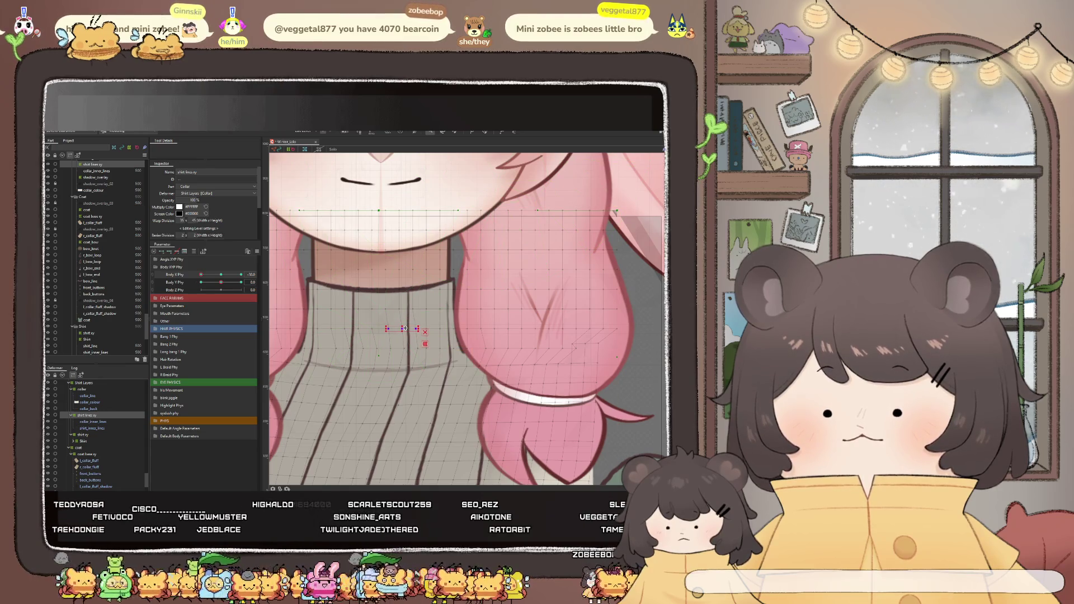
left_click_drag(207, 277, 224, 283)
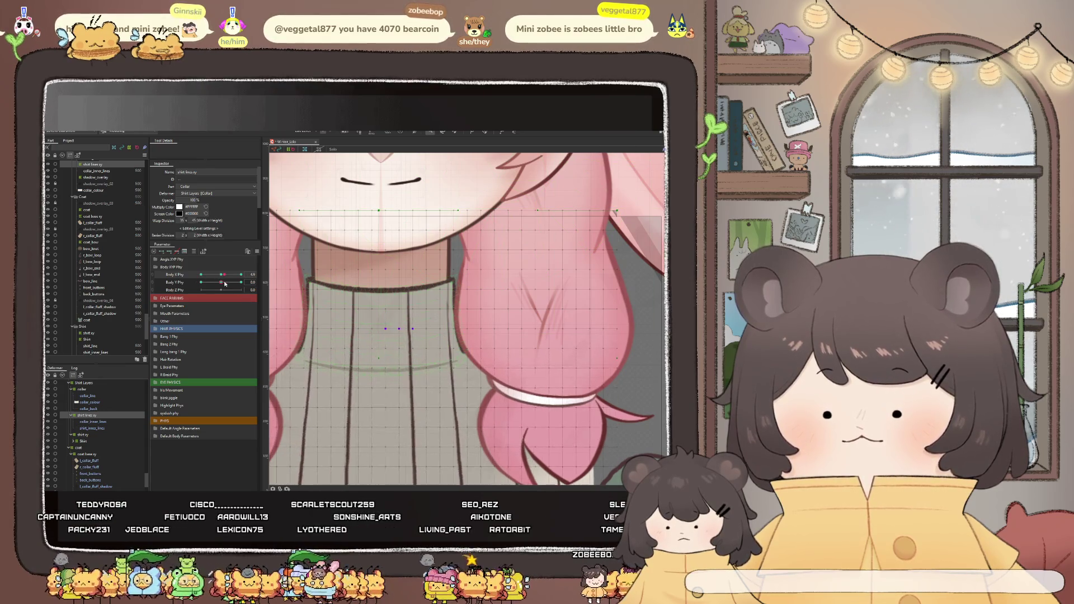
mouse_move(402, 351)
left_mouse_down()
mouse_move(424, 352)
mouse_move(406, 349)
left_mouse_up()
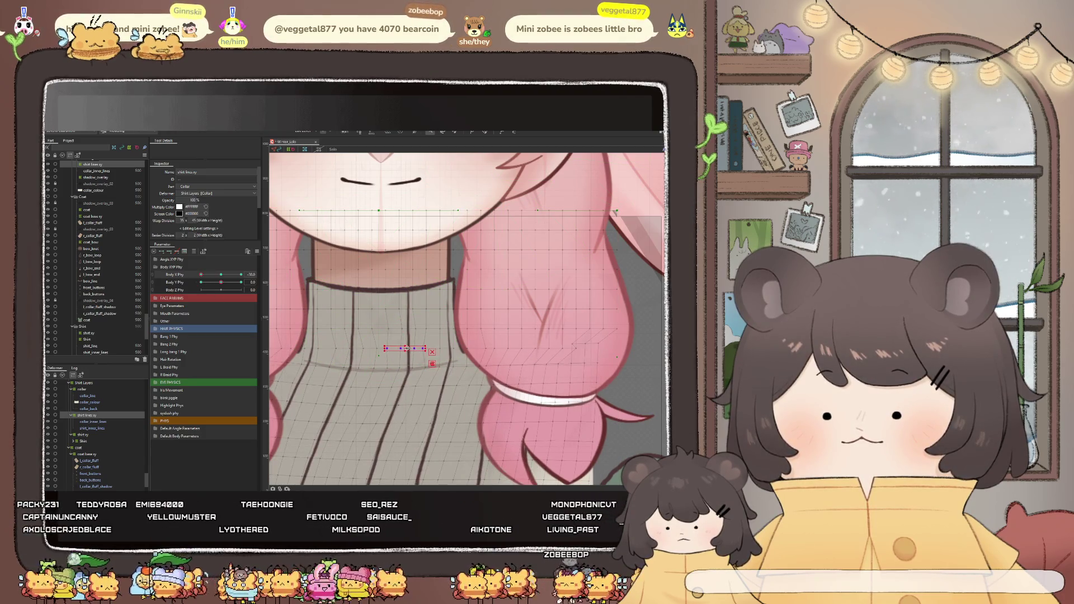
left_click_drag(220, 275, 201, 275)
left_click(486, 132)
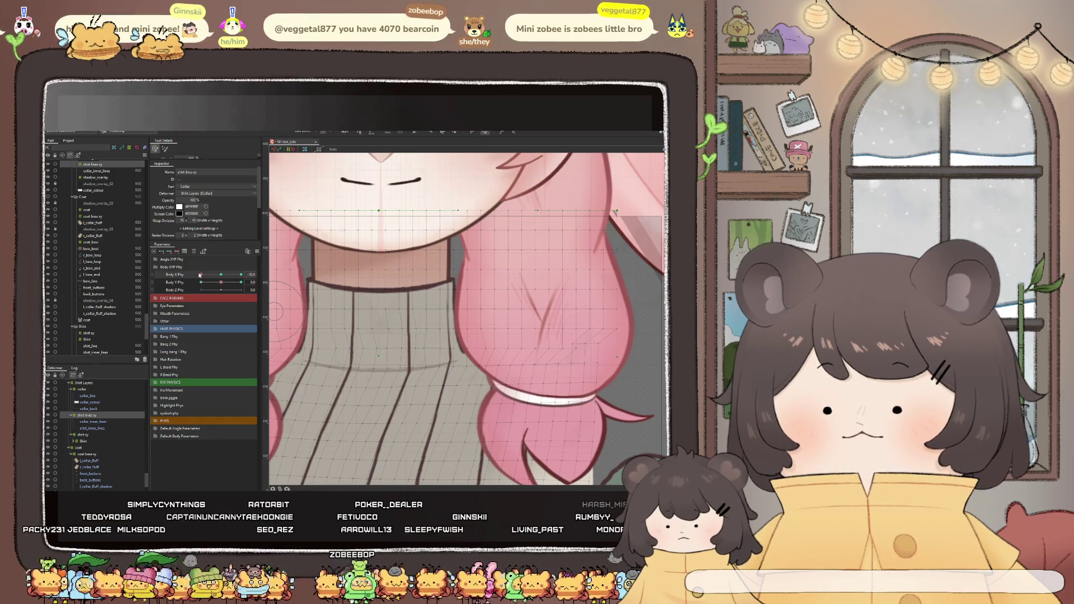
scroll(455, 329, "down", 5)
scroll(455, 329, "down", 2)
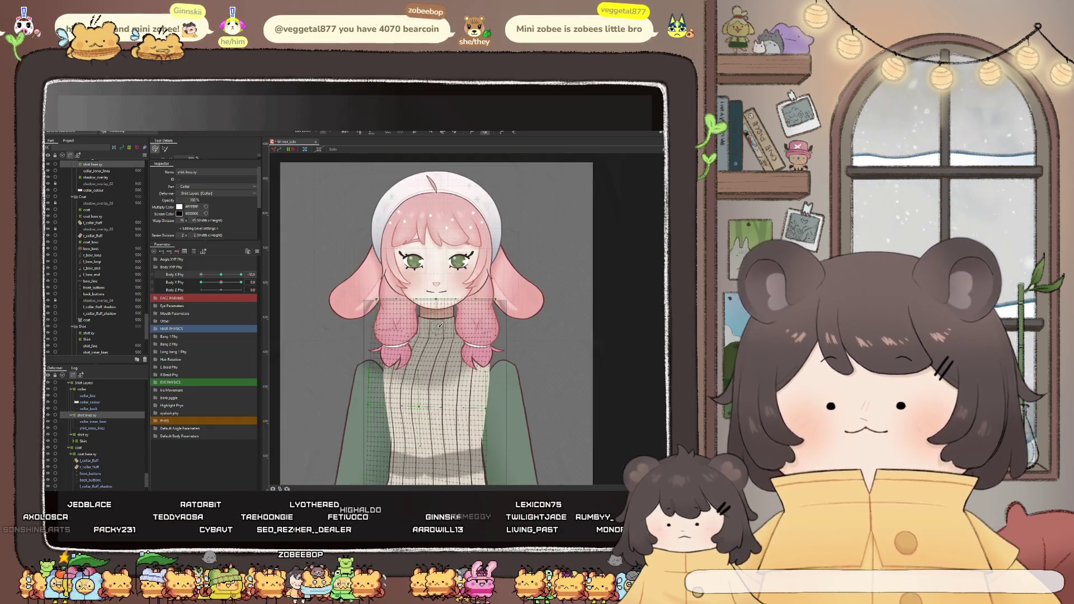
Swing the body through Body X, then undo to reveal the coat layers over the sweater
left_click_drag(220, 281, 221, 274)
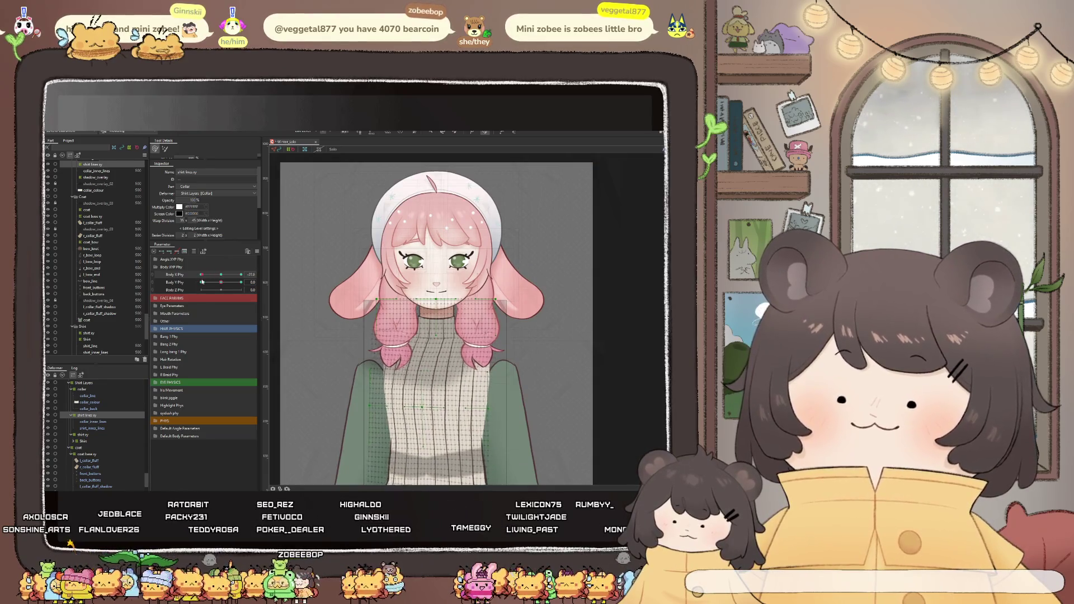
scroll(401, 287, "down", 2)
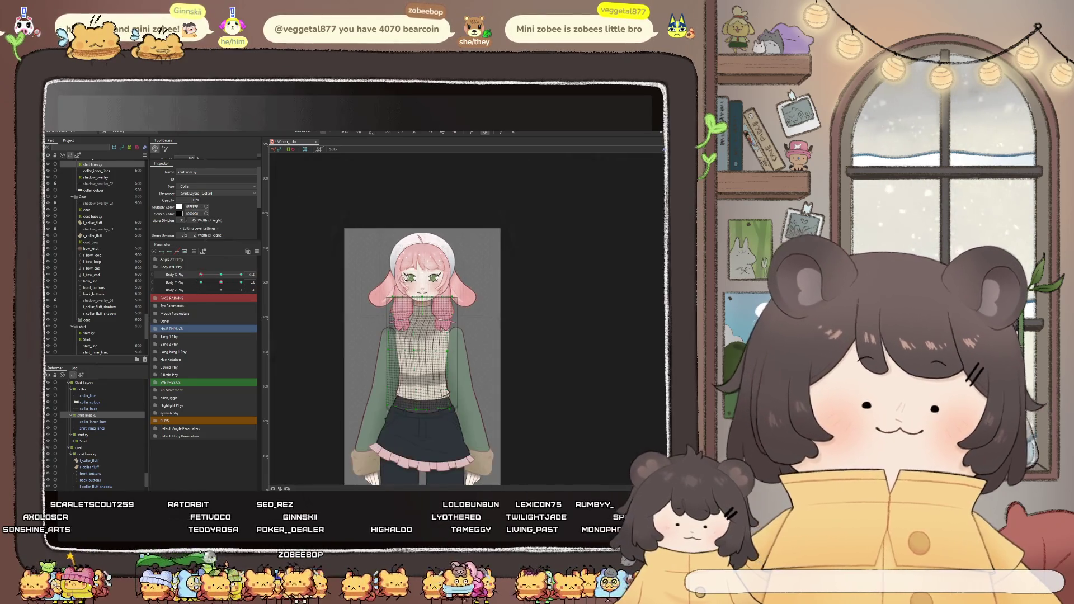
scroll(420, 290, "up", 3)
scroll(432, 318, "up", 2)
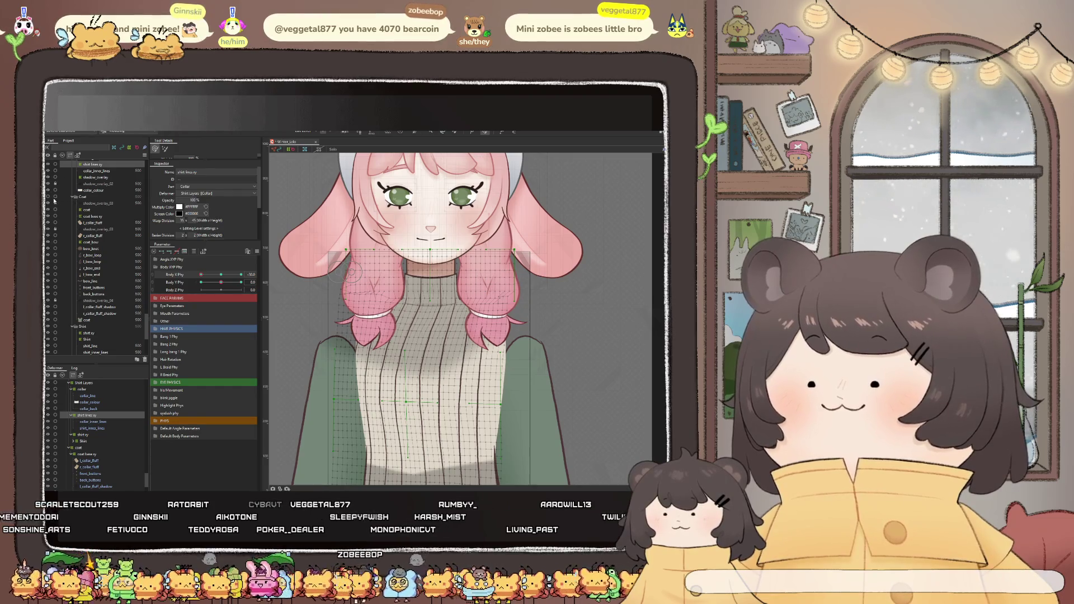
key("ctrl+z")
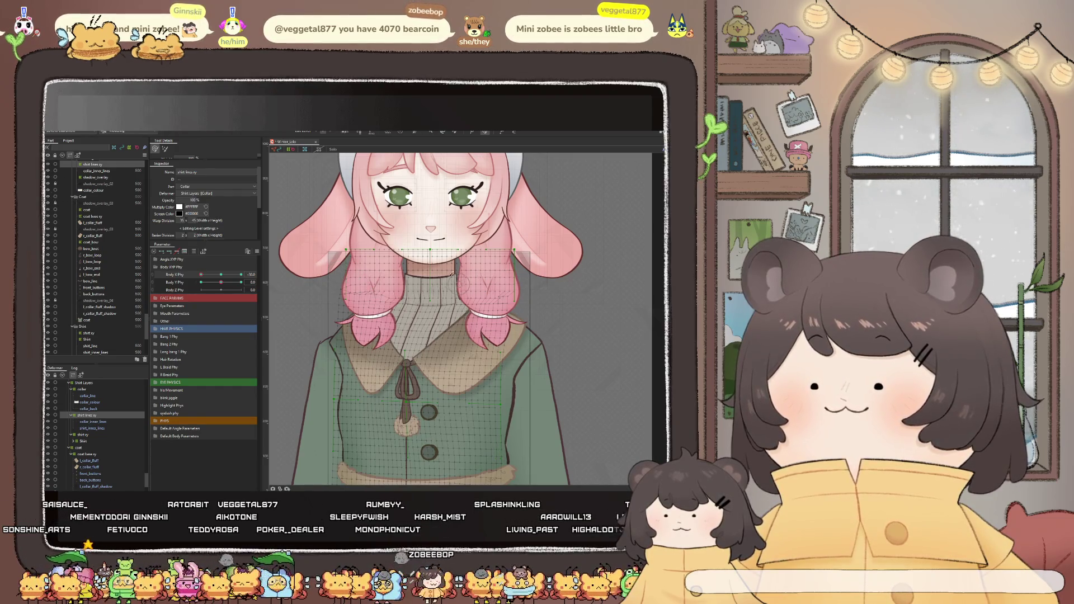
scroll(458, 302, "down", 3)
scroll(452, 339, "up", 2)
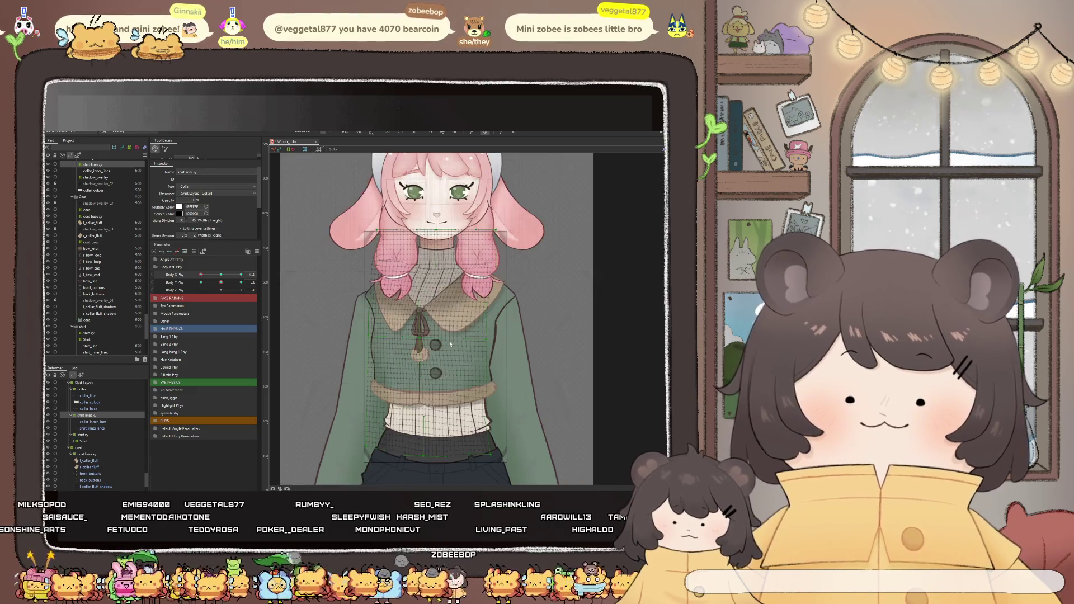
left_click_drag(202, 282, 199, 282)
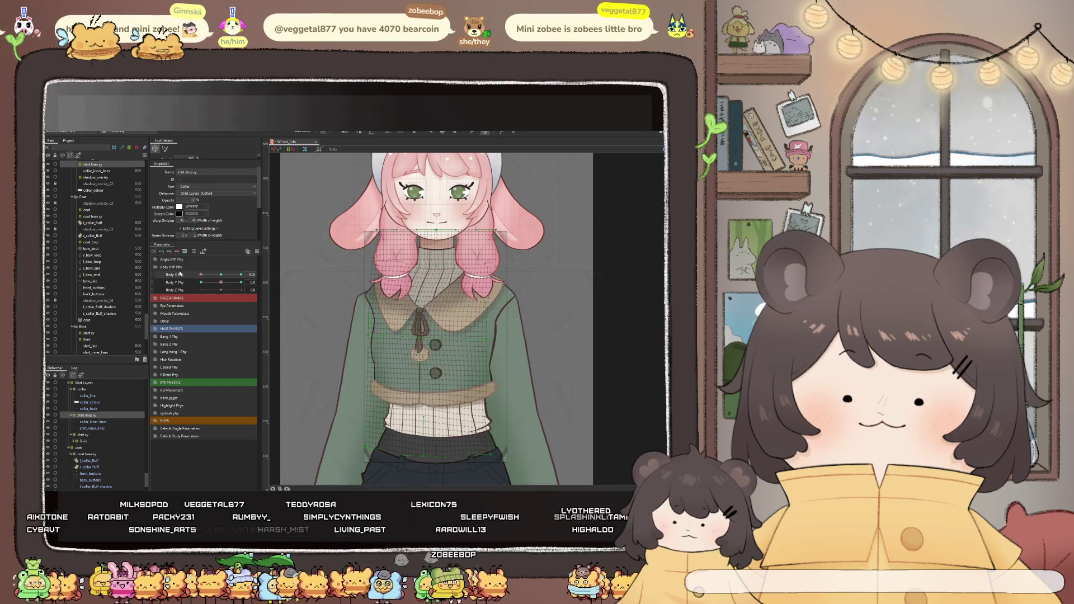
scroll(413, 339, "up", 2)
scroll(415, 339, "up", 2)
scroll(415, 327, "down", 2)
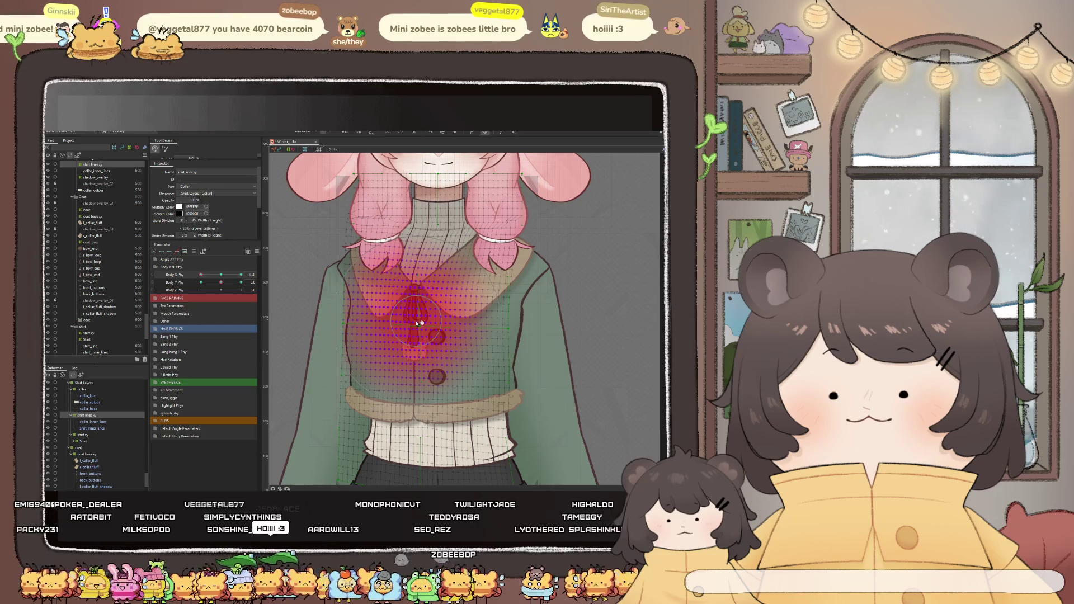
scroll(421, 323, "down", 2)
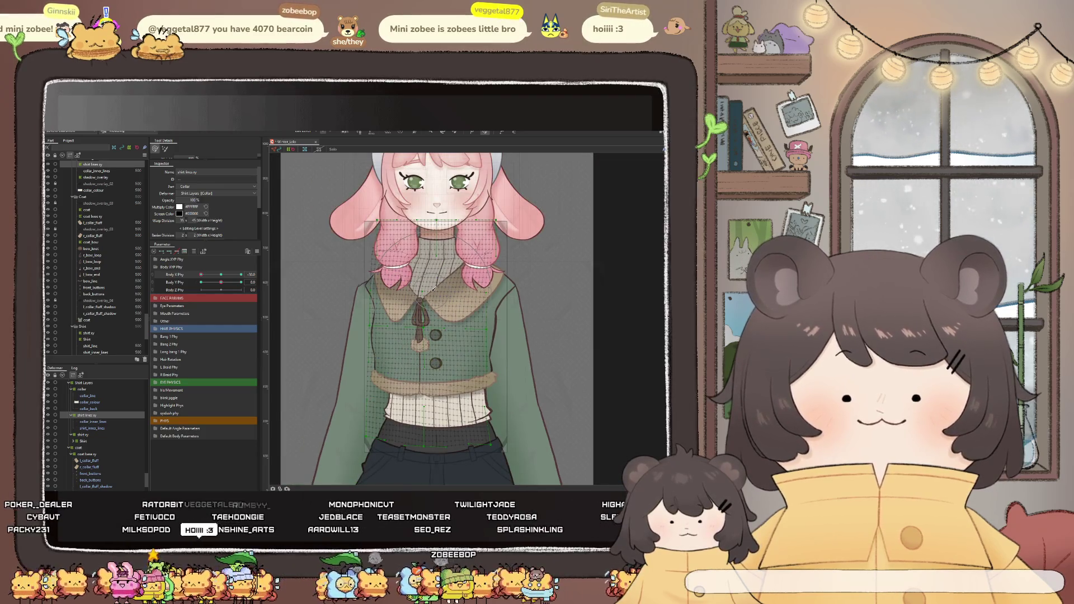
scroll(434, 289, "up", 2)
type("hi siri")
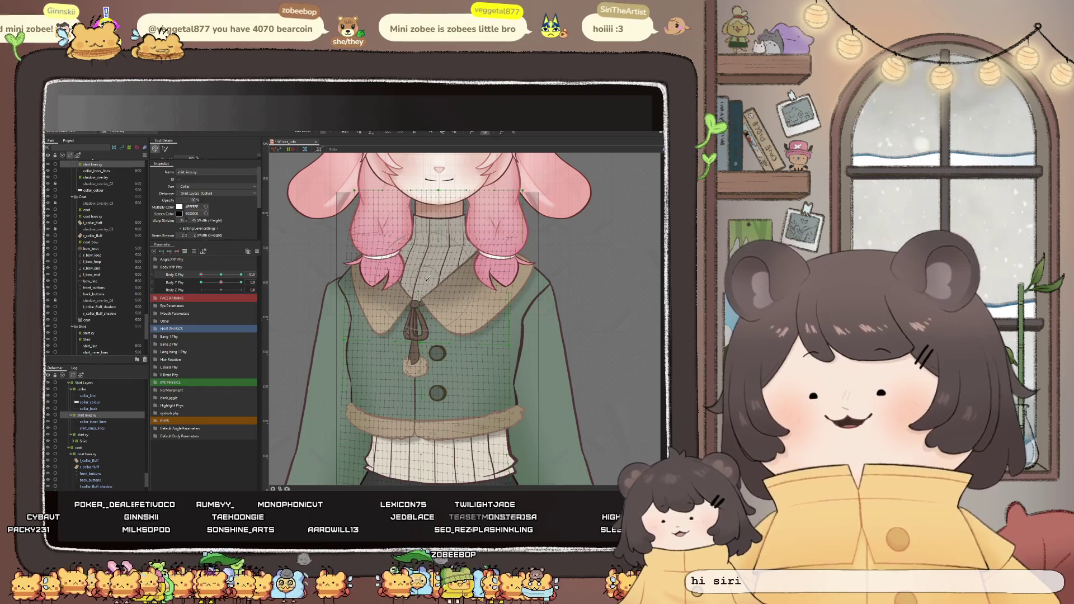
scroll(427, 280, "up", 2)
type(" welcome in")
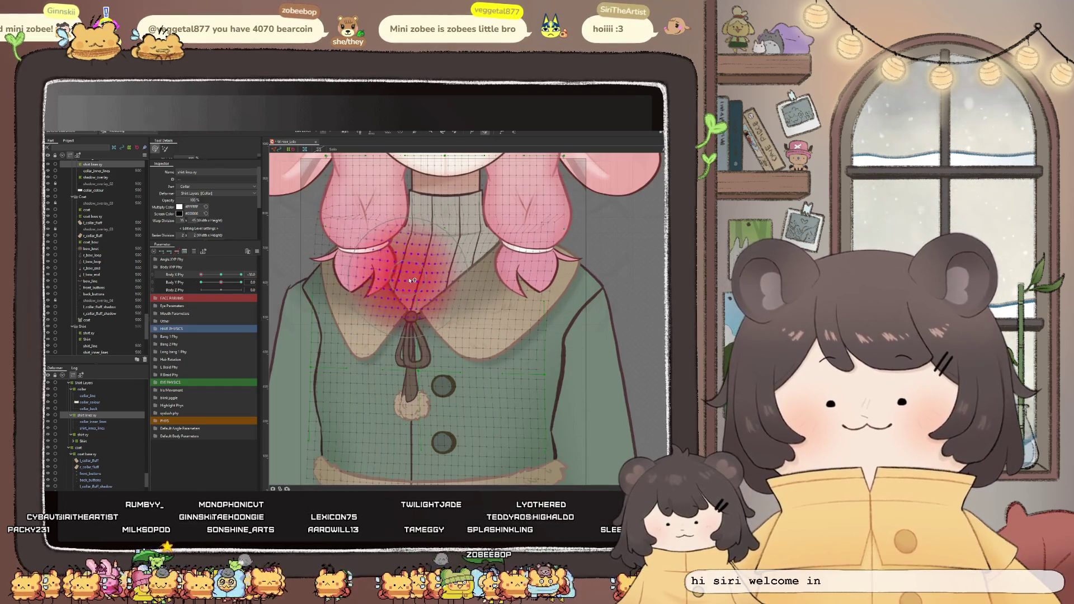
left_click(181, 252)
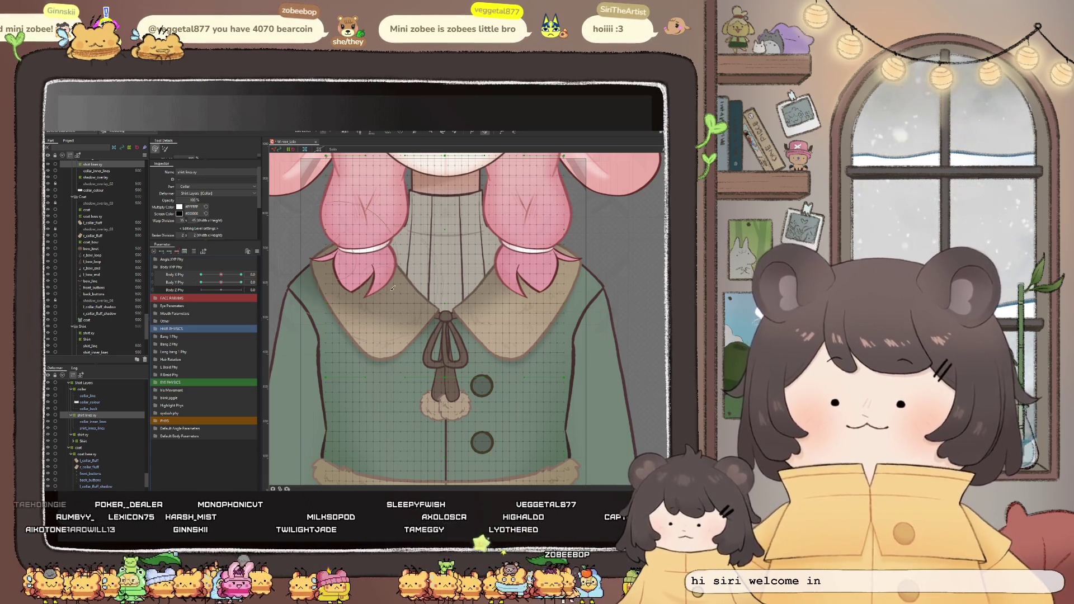
left_click_drag(220, 275, 288, 278)
scroll(432, 284, "down", 3)
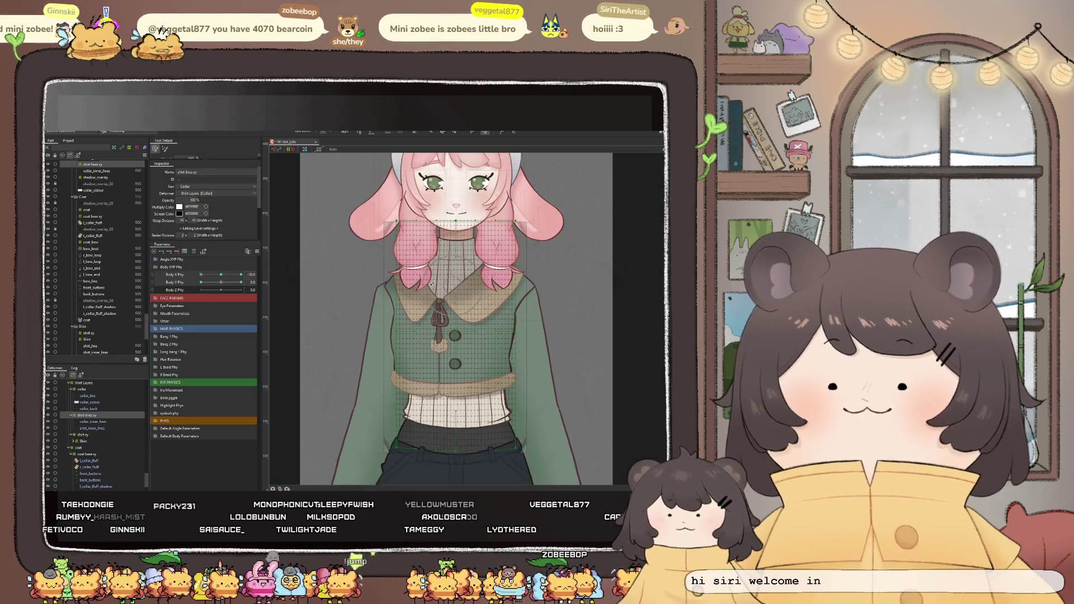
scroll(451, 318, "up", 2)
scroll(436, 307, "down", 2)
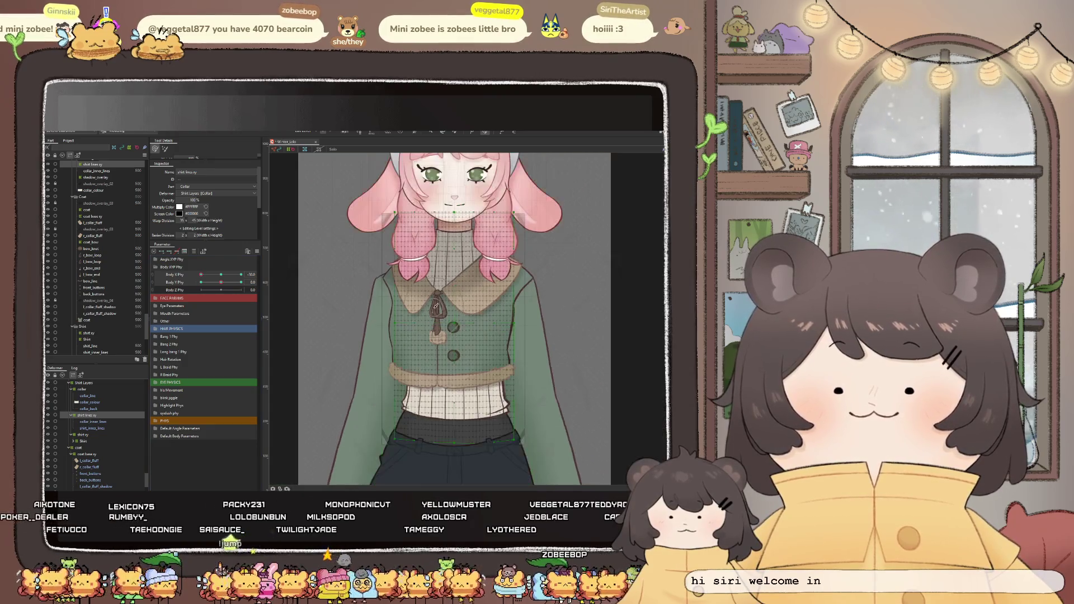
left_click(429, 132)
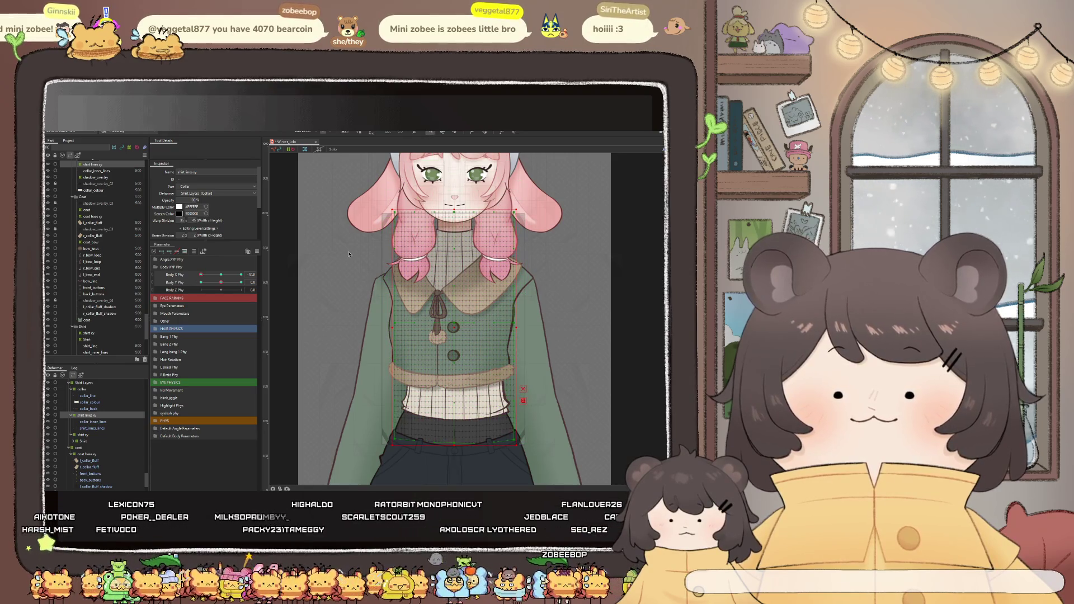
Select the torso deformer on canvas, then the collar's warp deformer in the Deformers palette
left_click(457, 336)
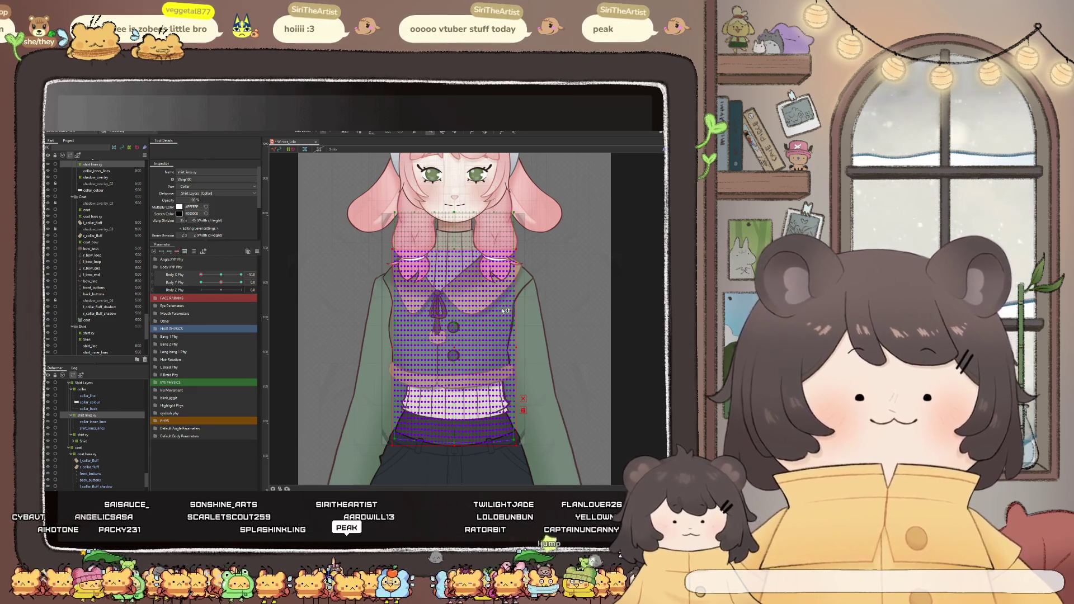
type("youtub")
left_click(445, 198)
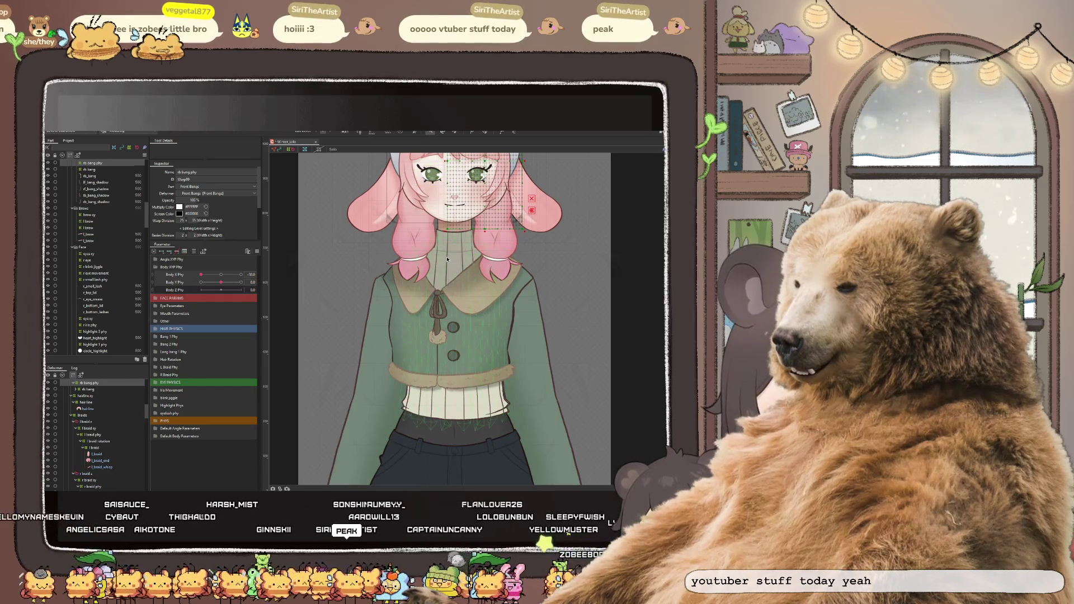
left_click(99, 349)
left_click(99, 345)
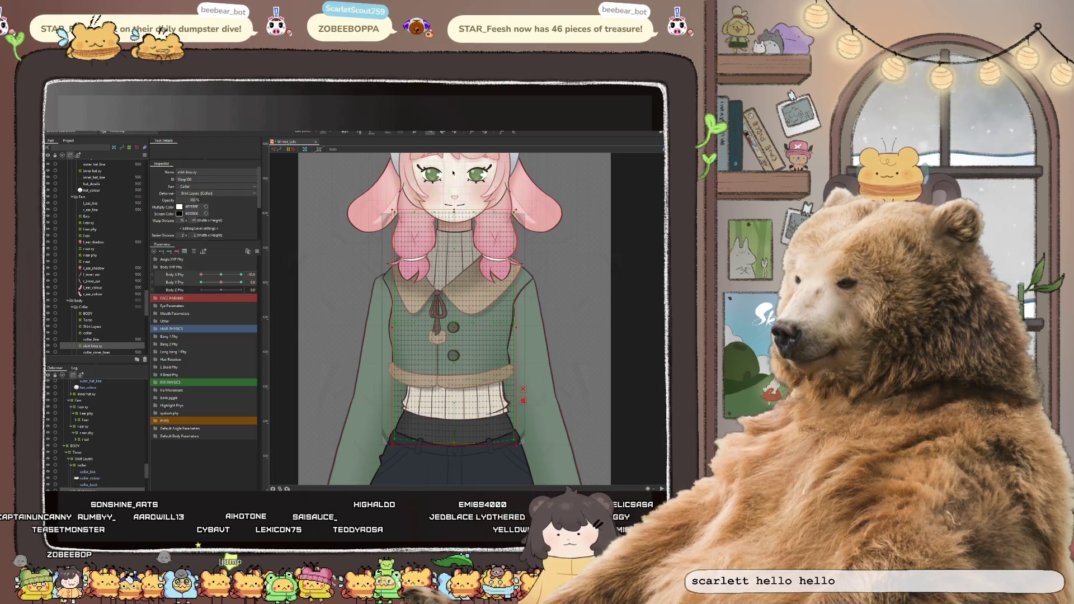
scroll(460, 311, "up", 2)
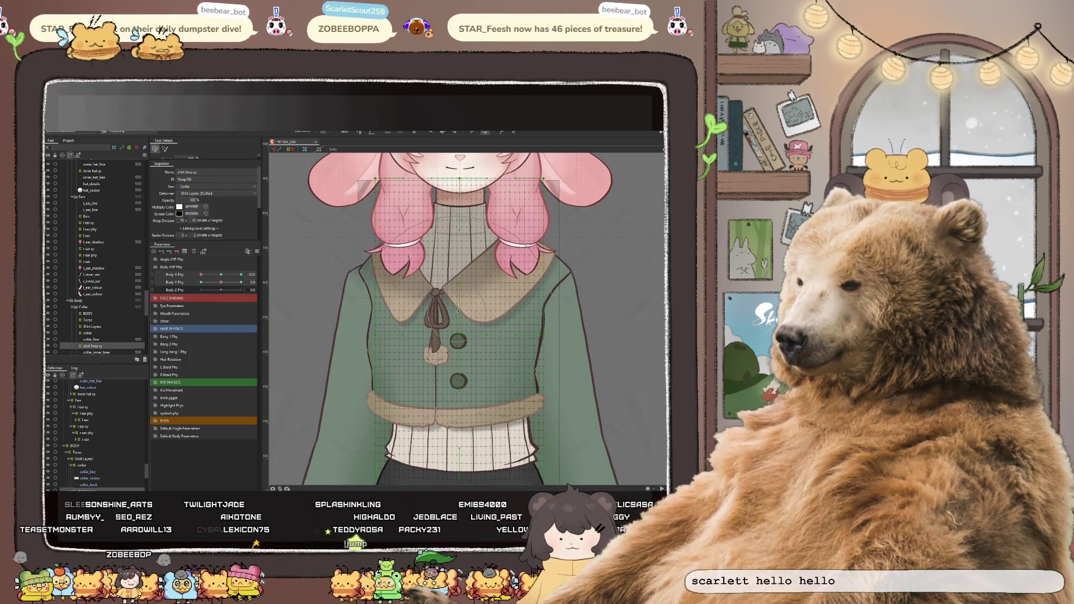
Brush the collar, bow and neck meshes into shape and verify the sway along Body X
mouse_move(451, 310)
left_mouse_down()
mouse_move(436, 311)
mouse_move(434, 343)
left_mouse_up()
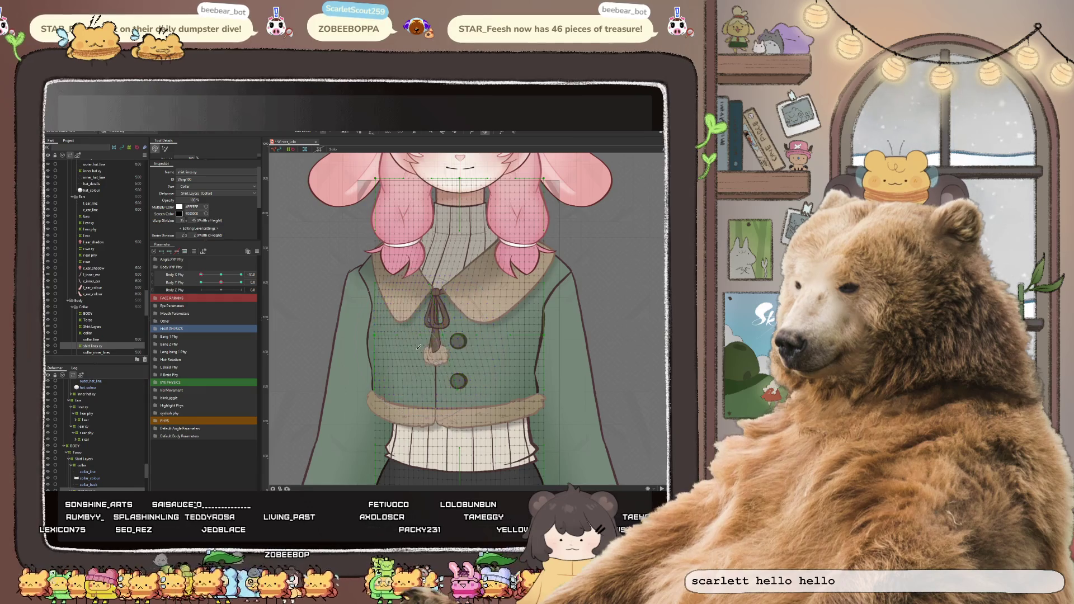
scroll(474, 294, "up", 2)
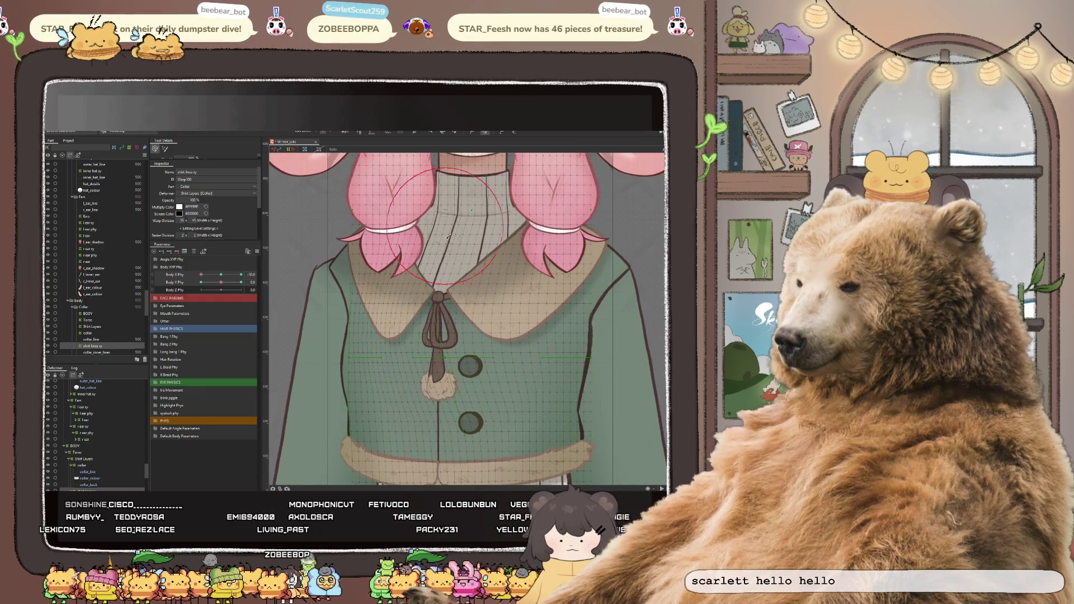
left_click_drag(441, 249, 437, 257)
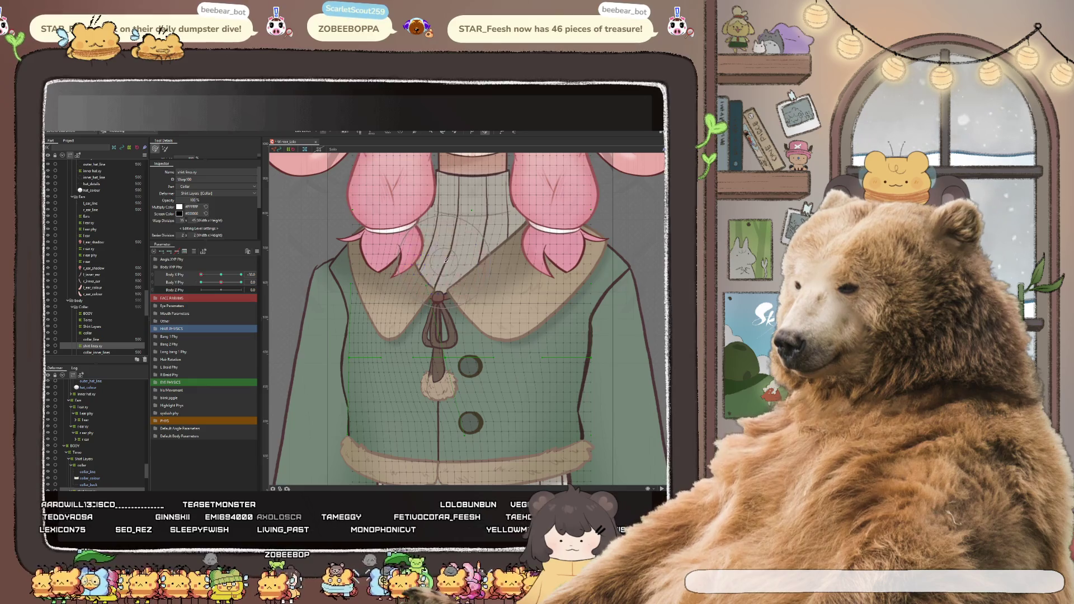
scroll(497, 259, "down", 3)
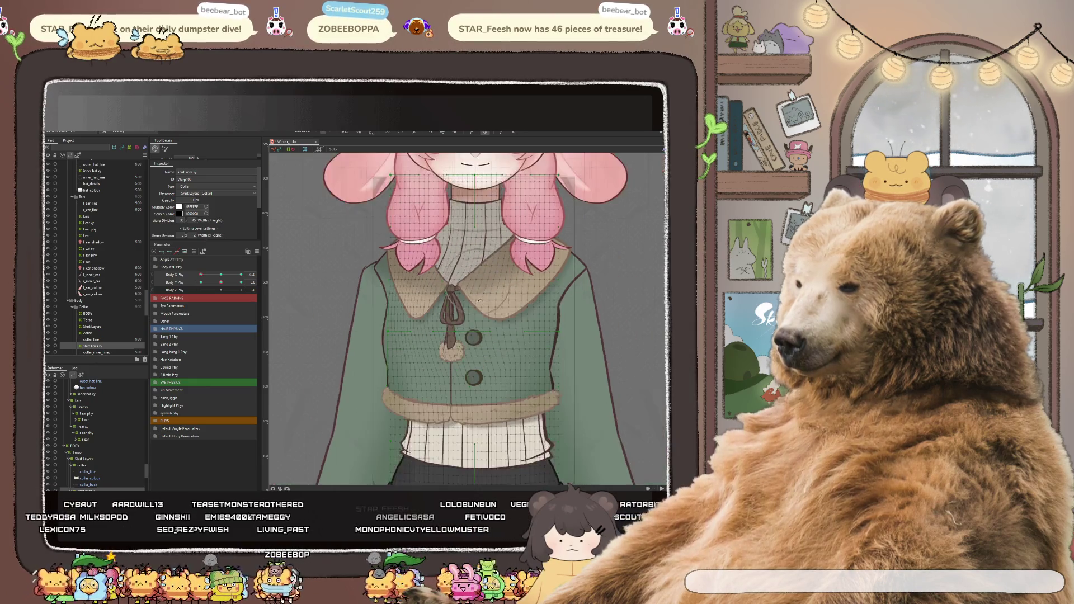
scroll(488, 269, "down", 2)
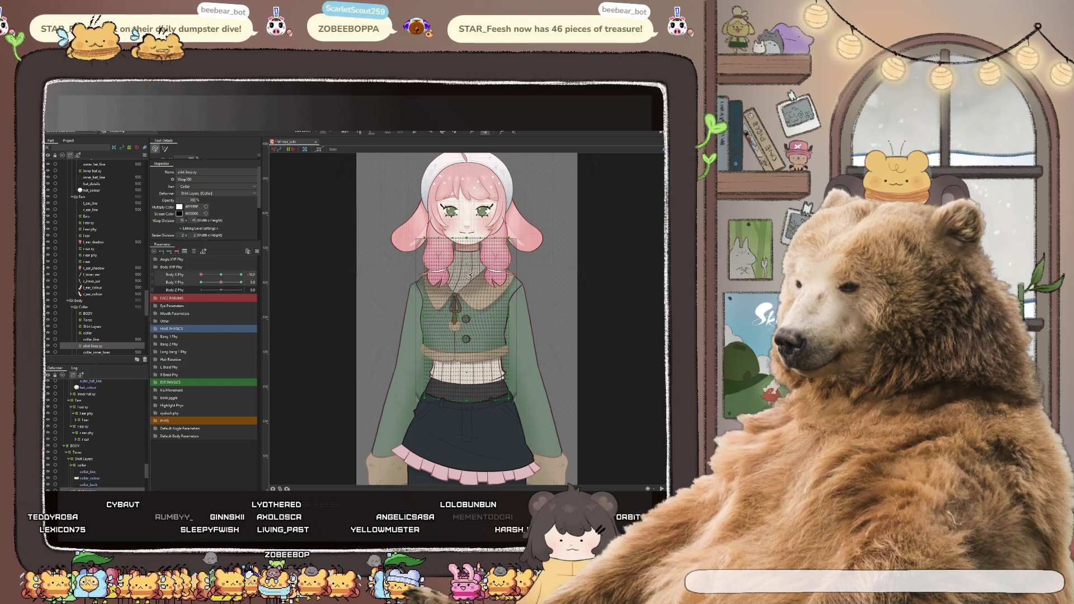
scroll(467, 282, "up", 2)
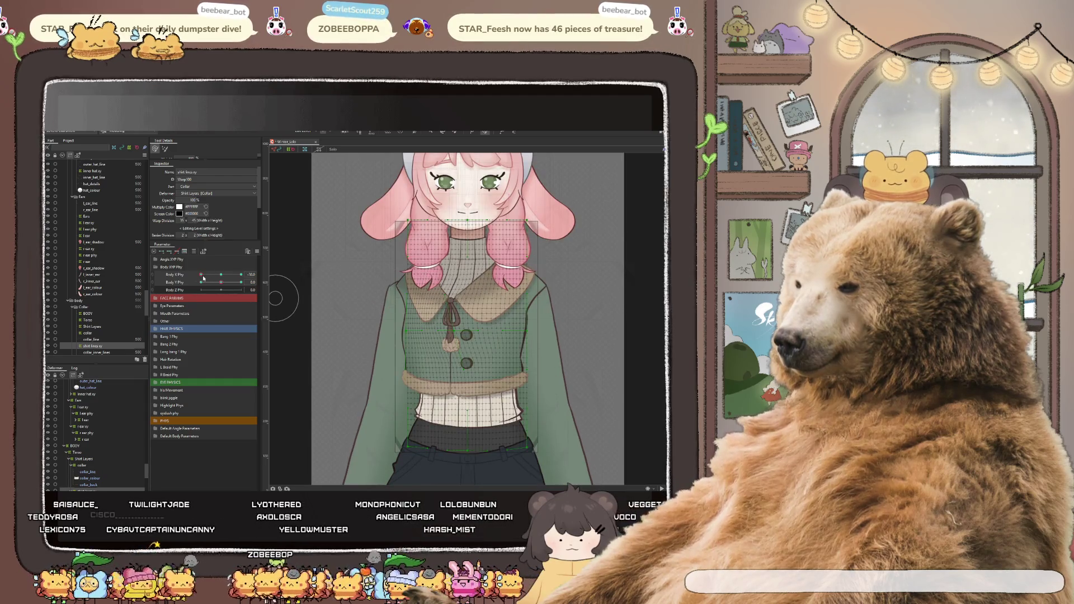
left_click_drag(220, 274, 196, 277)
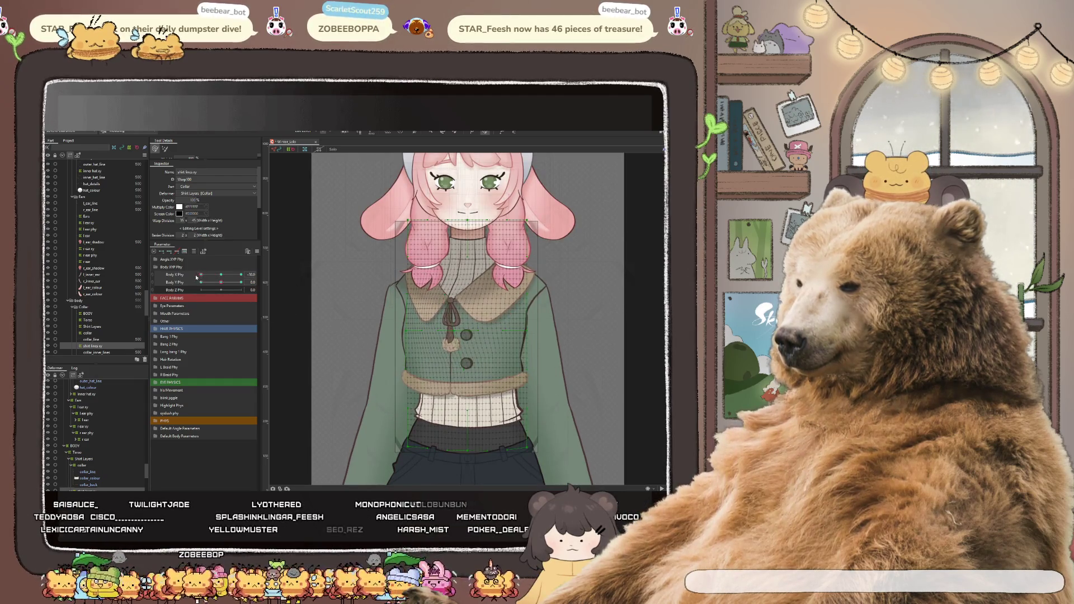
scroll(490, 285, "up", 4)
left_click_drag(476, 319, 416, 317)
scroll(419, 316, "down", 2)
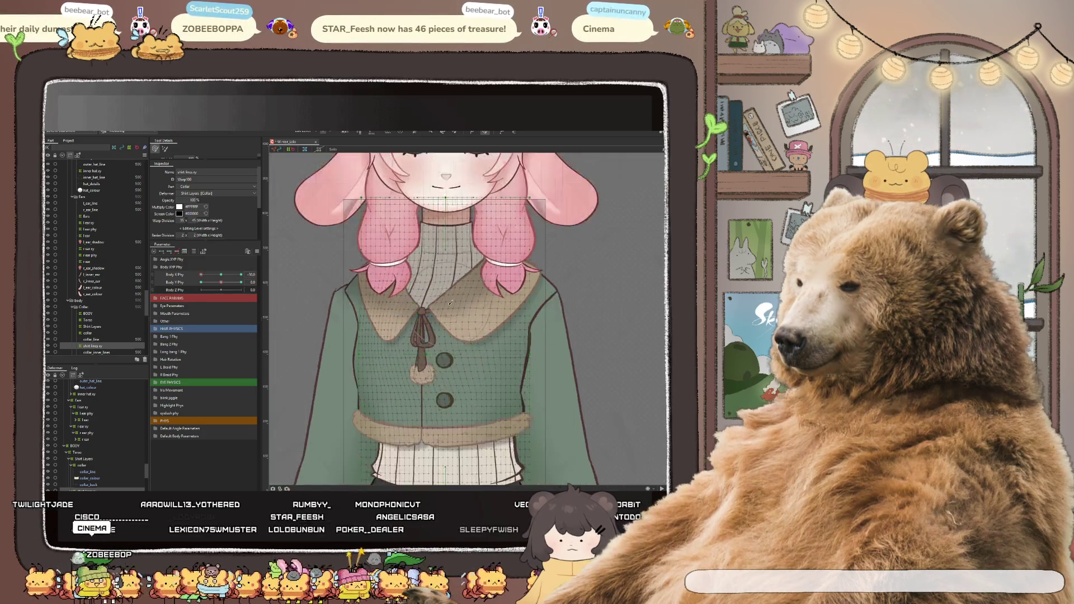
scroll(448, 300, "down", 2)
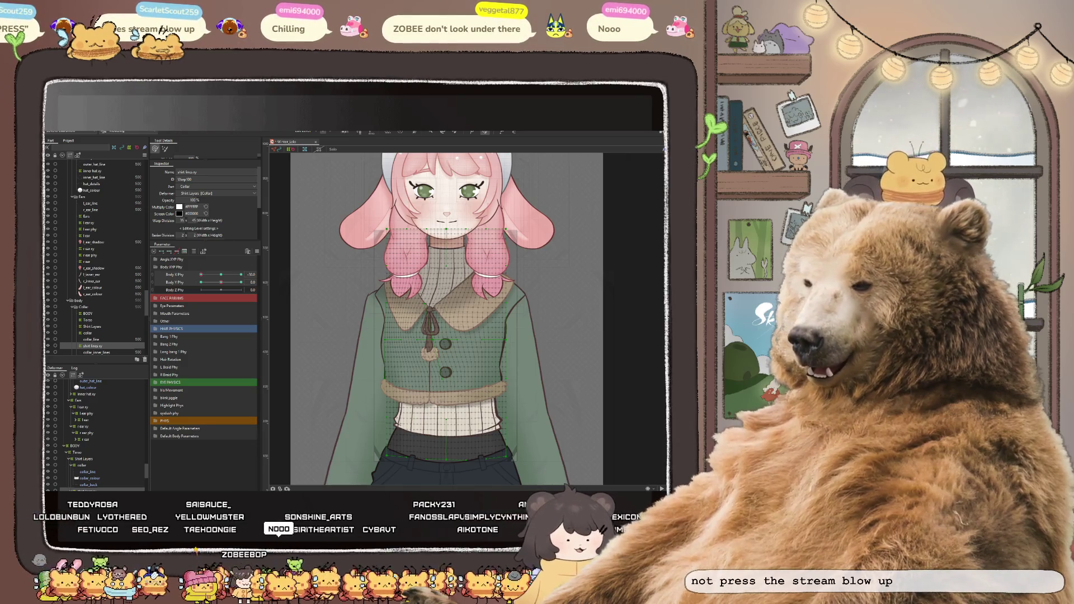
scroll(451, 293, "up", 2)
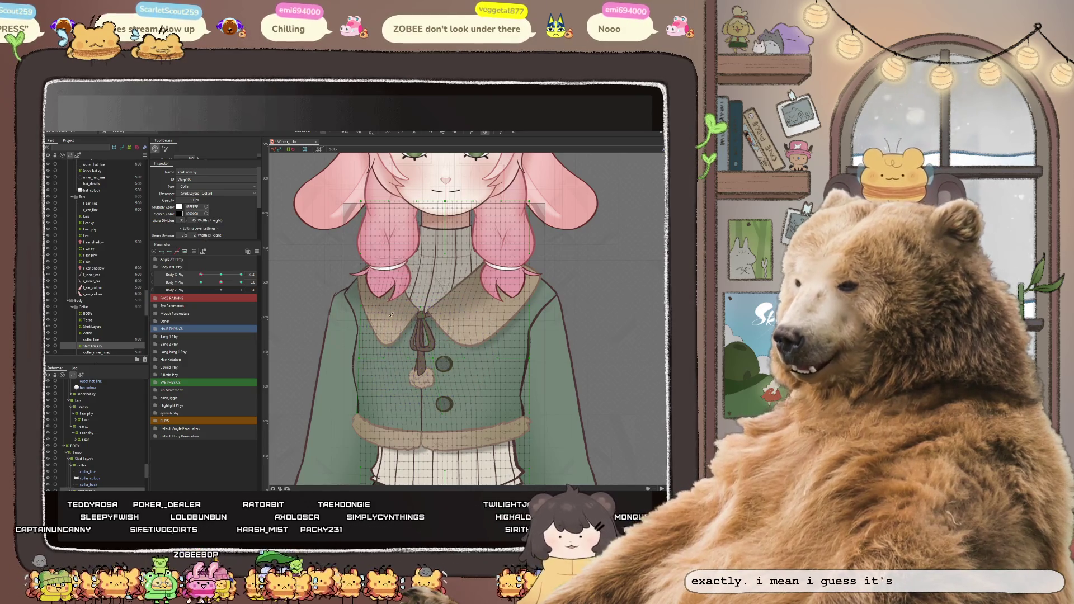
Set Body X to about -23.6 and push the collar bow into shape with the Deform Brush
left_click_drag(202, 275, 201, 275)
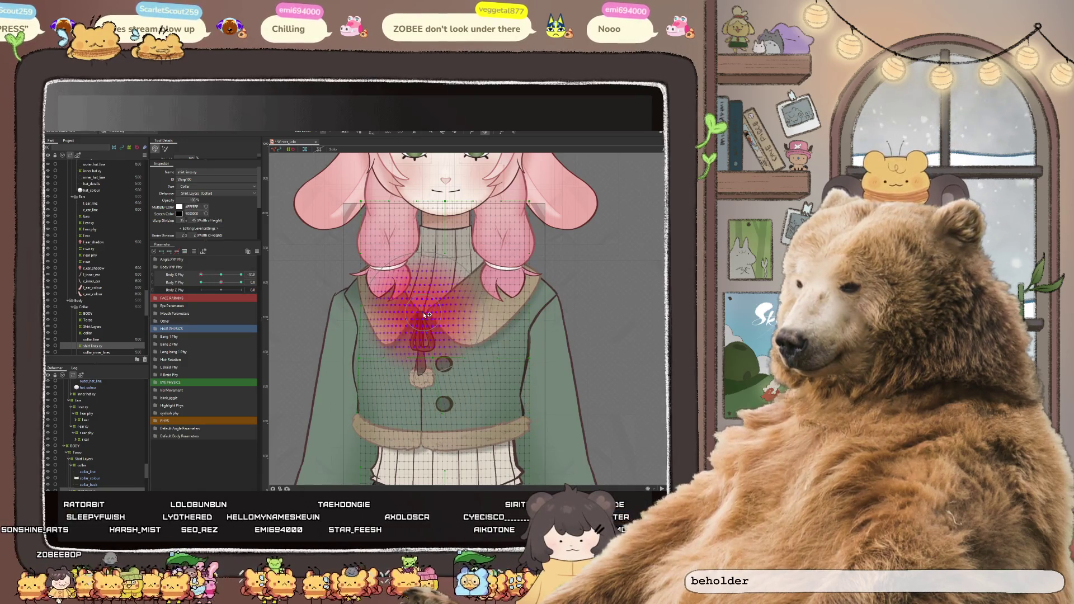
mouse_move(204, 275)
left_mouse_down()
mouse_move(211, 282)
mouse_move(186, 286)
left_mouse_up()
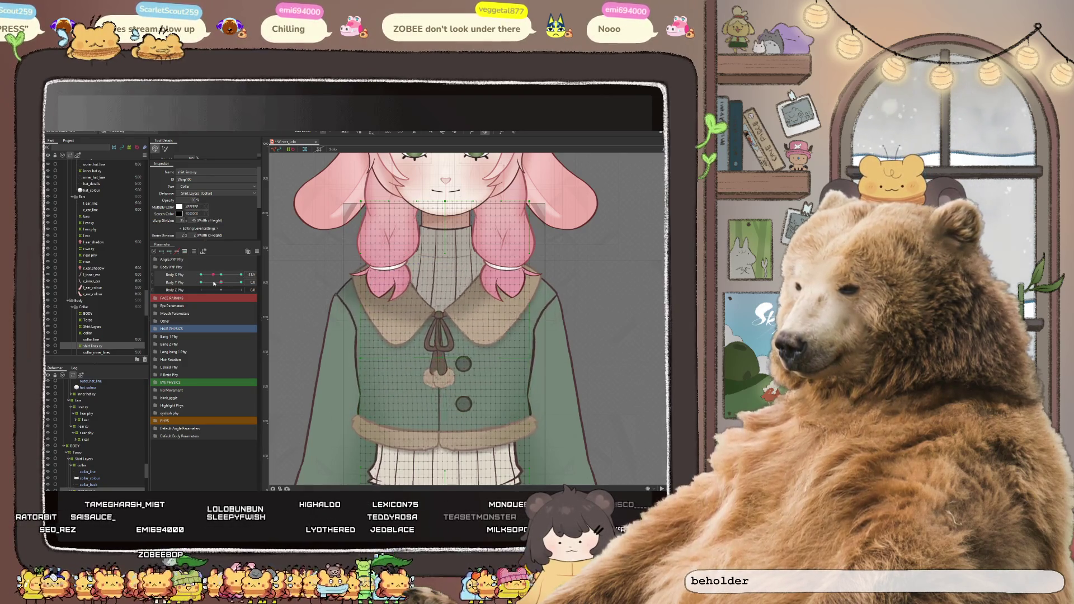
scroll(347, 289, "down", 3)
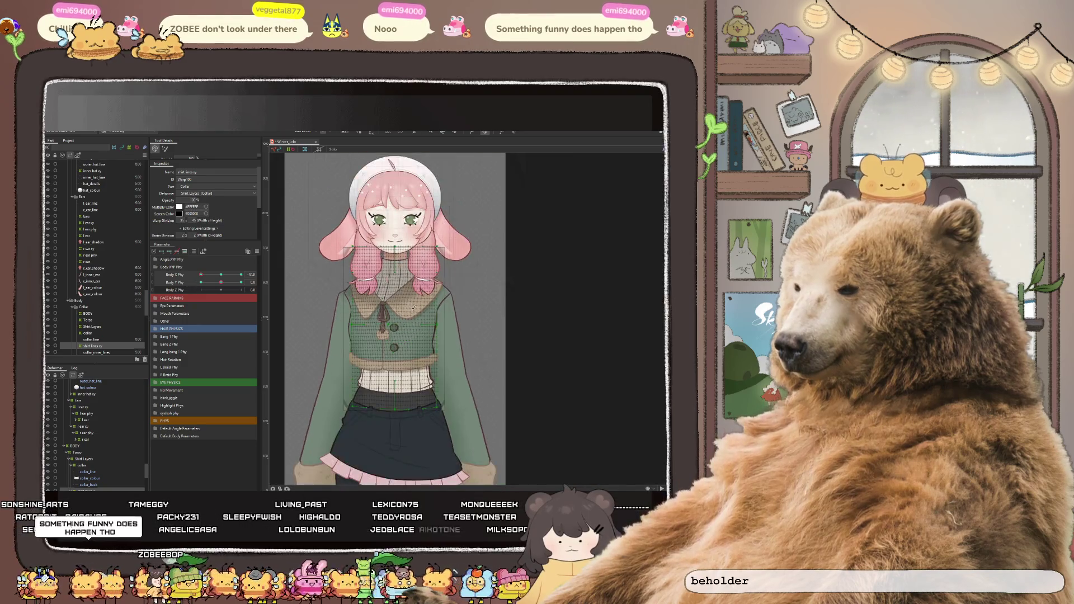
scroll(439, 316, "down", 2)
scroll(454, 327, "down", 2)
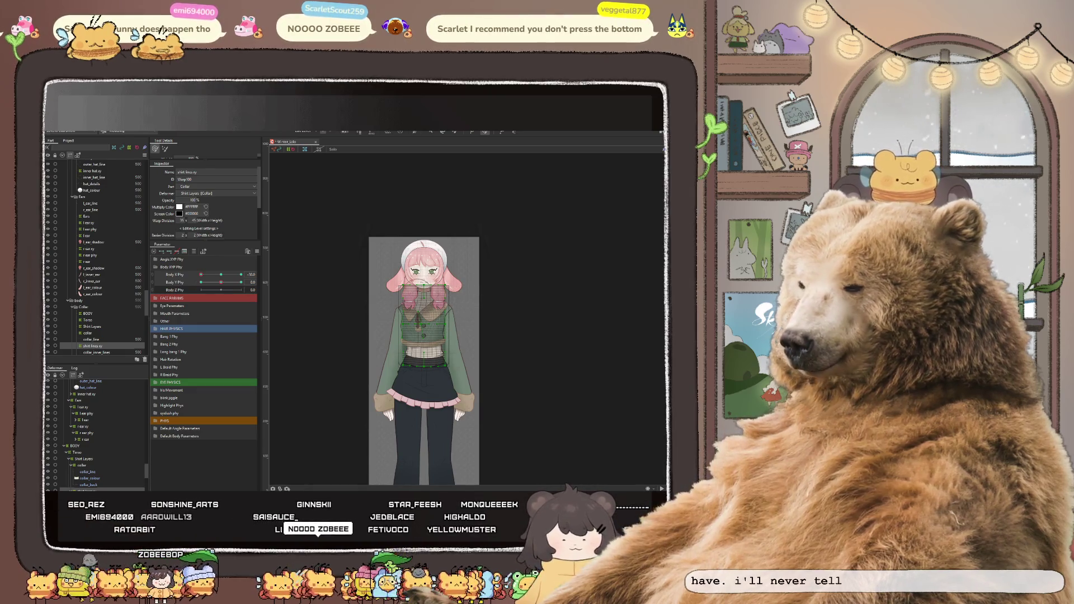
scroll(413, 377, "up", 5)
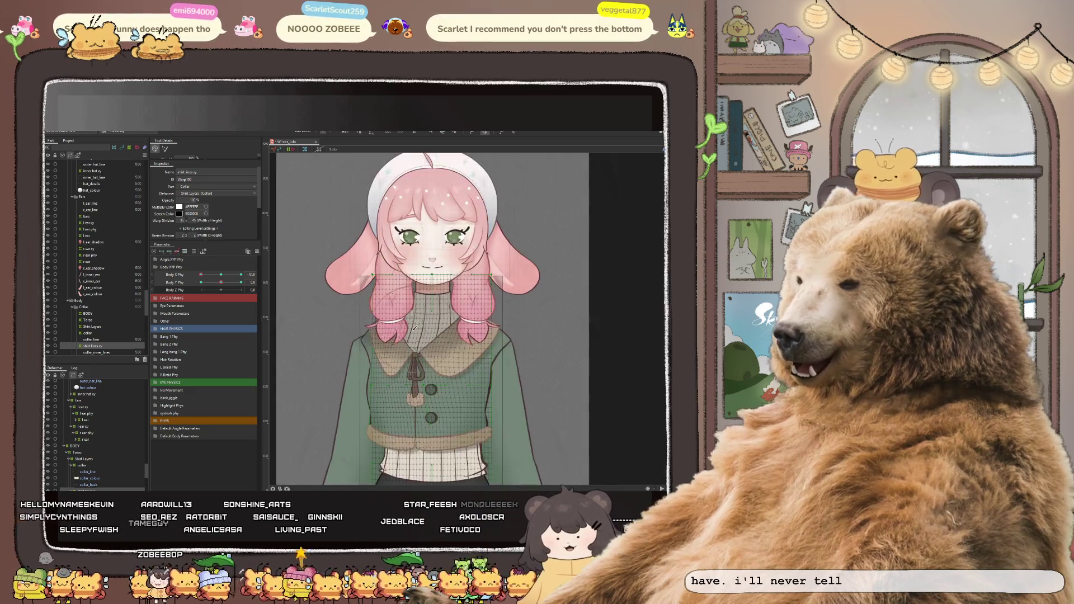
scroll(414, 376, "down", 2)
scroll(414, 376, "up", 2)
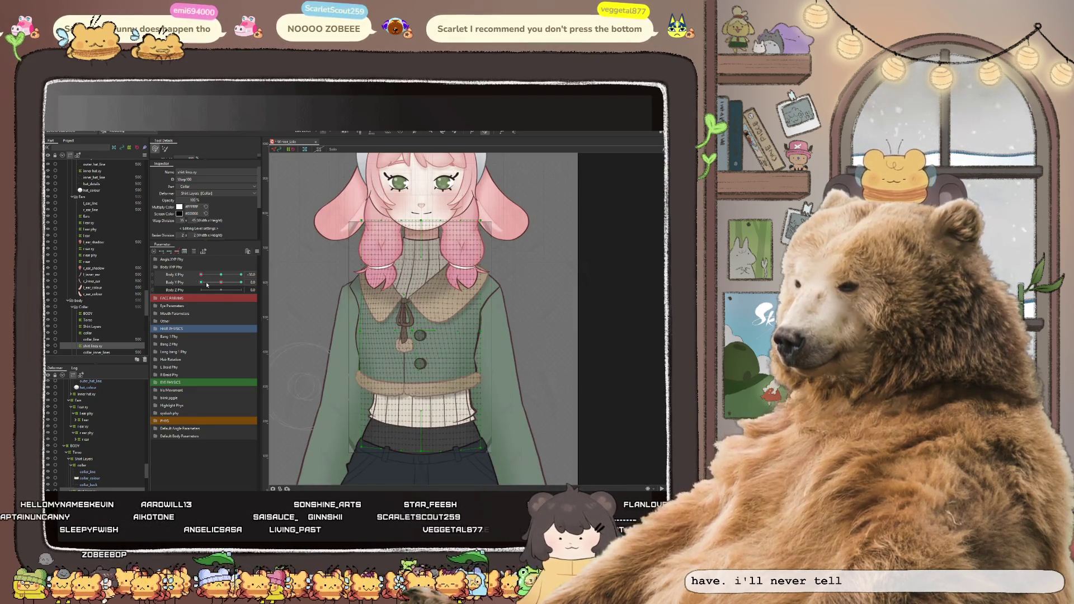
Reshape the shirt over the torso, checking it at several Body X angles
left_click_drag(211, 275, 204, 284)
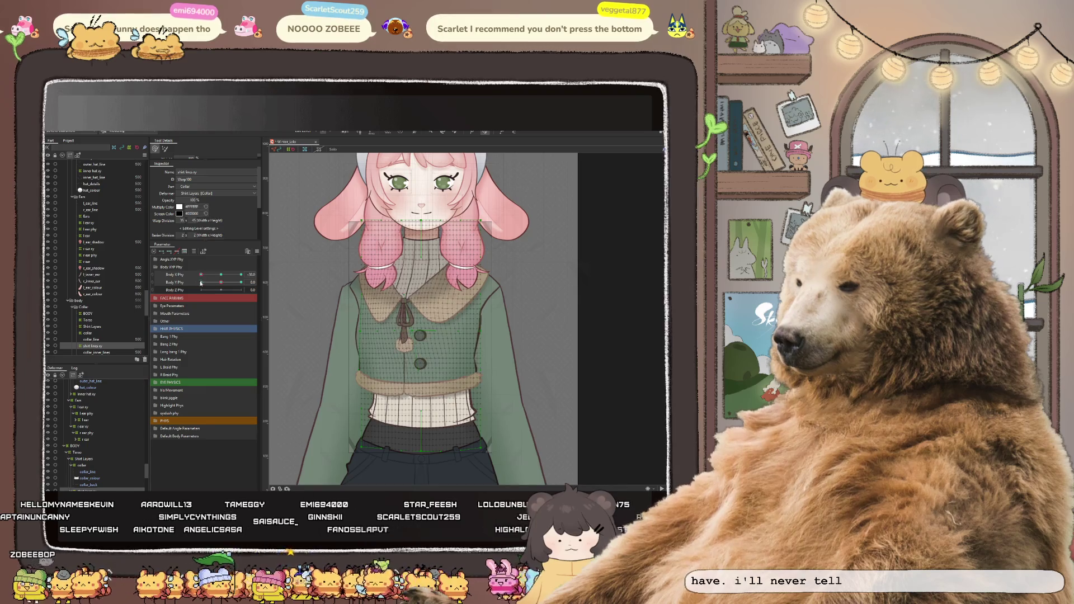
scroll(393, 385, "down", 1)
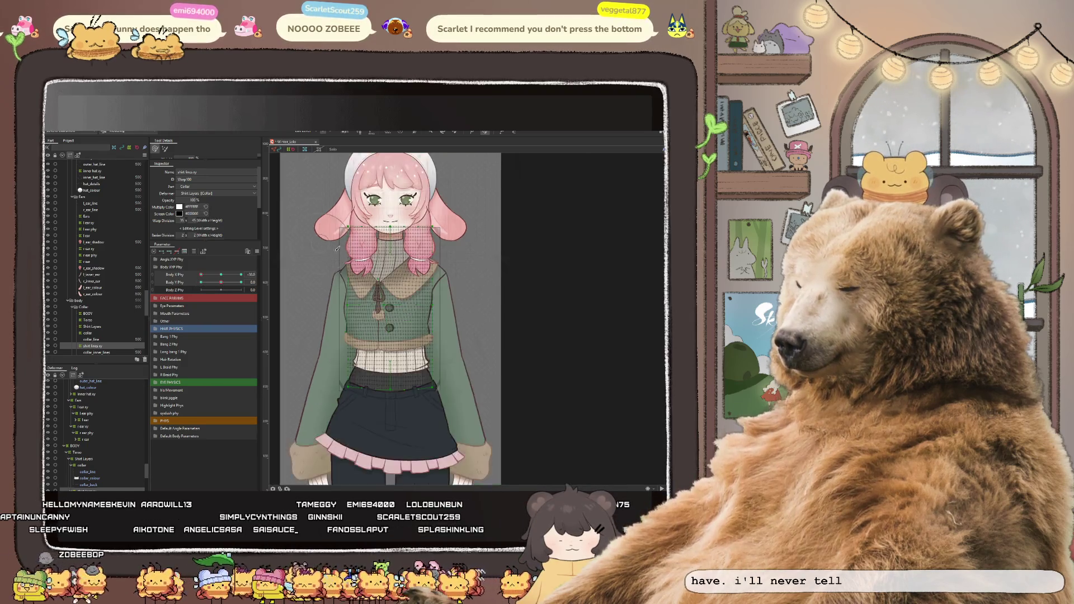
scroll(394, 385, "up", 2)
scroll(393, 385, "up", 1)
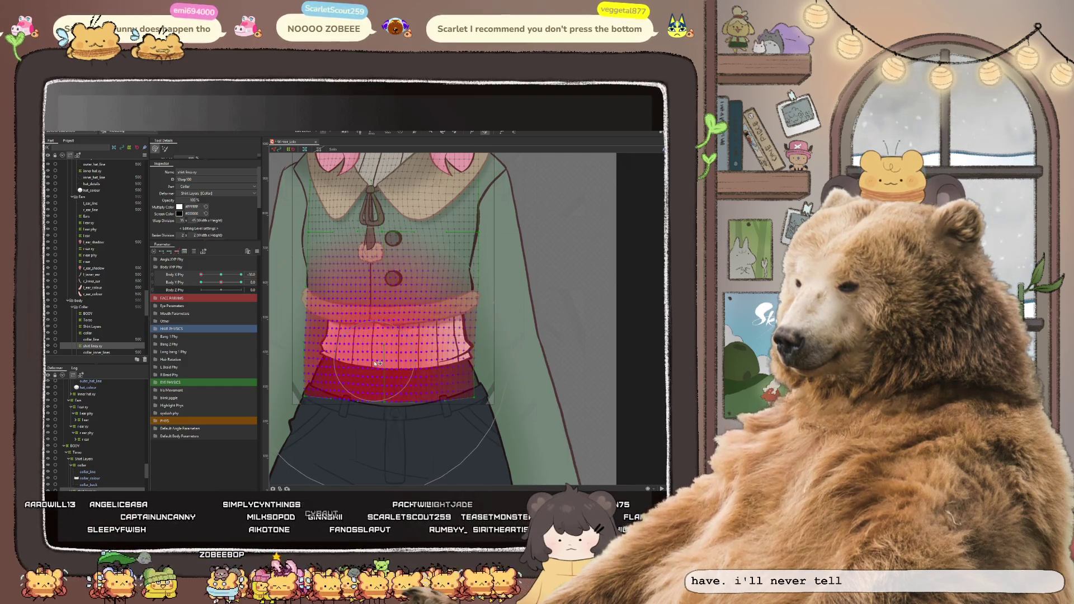
left_click_drag(201, 276, 227, 277)
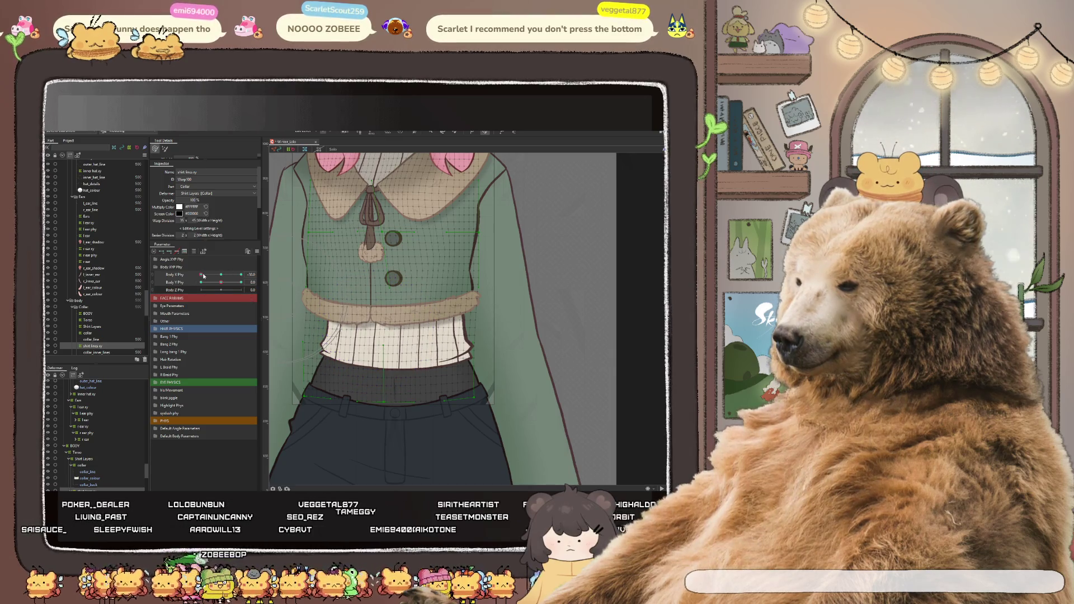
mouse_move(204, 275)
left_mouse_down()
mouse_move(217, 277)
mouse_move(163, 266)
left_mouse_up()
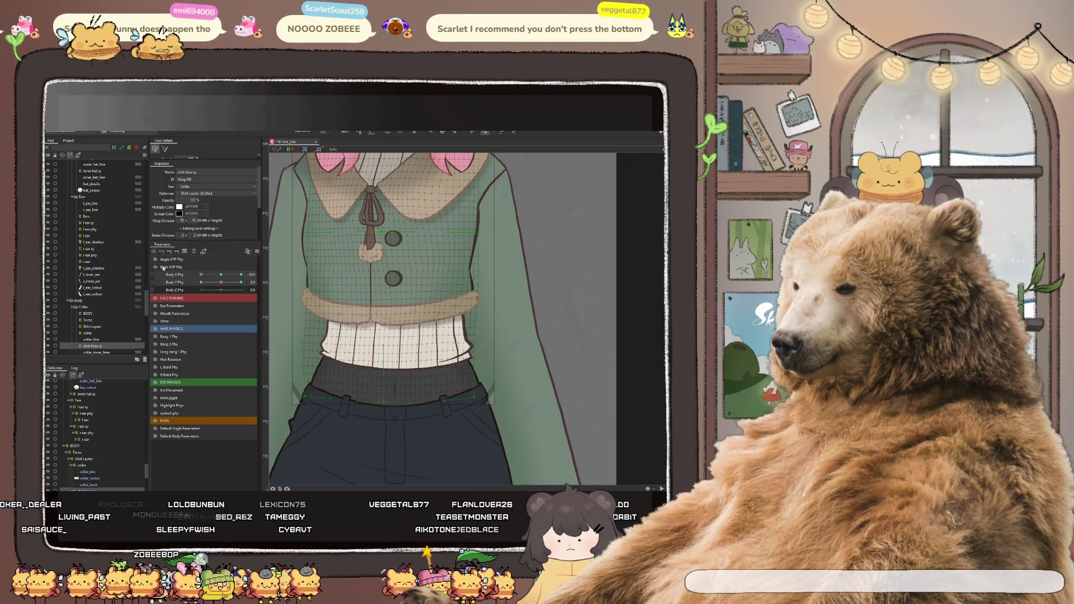
left_click_drag(344, 391, 343, 385)
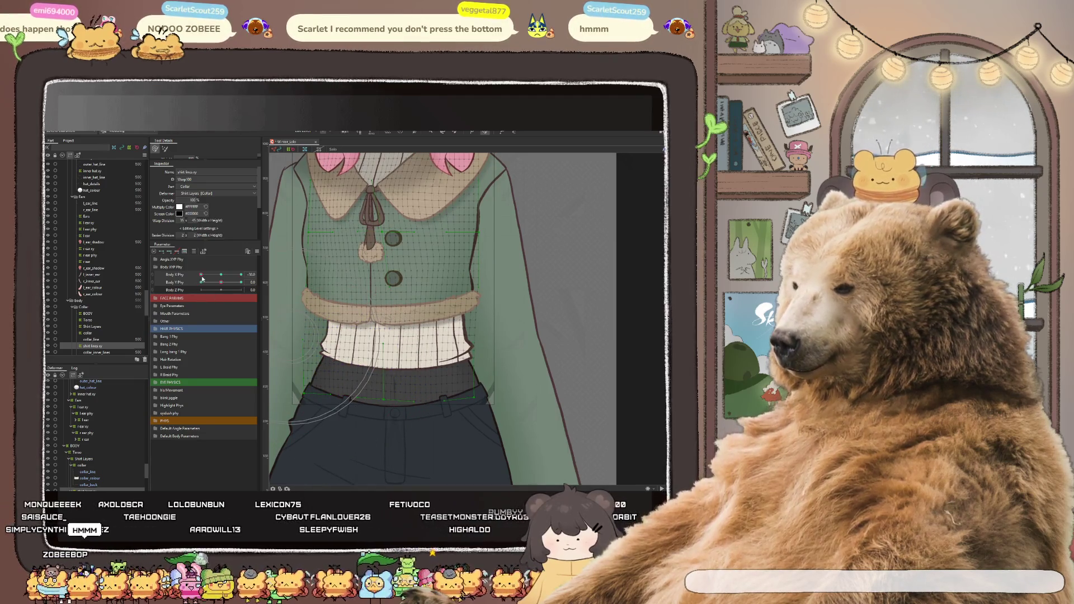
mouse_move(201, 274)
left_mouse_down()
mouse_move(221, 275)
mouse_move(196, 277)
left_mouse_up()
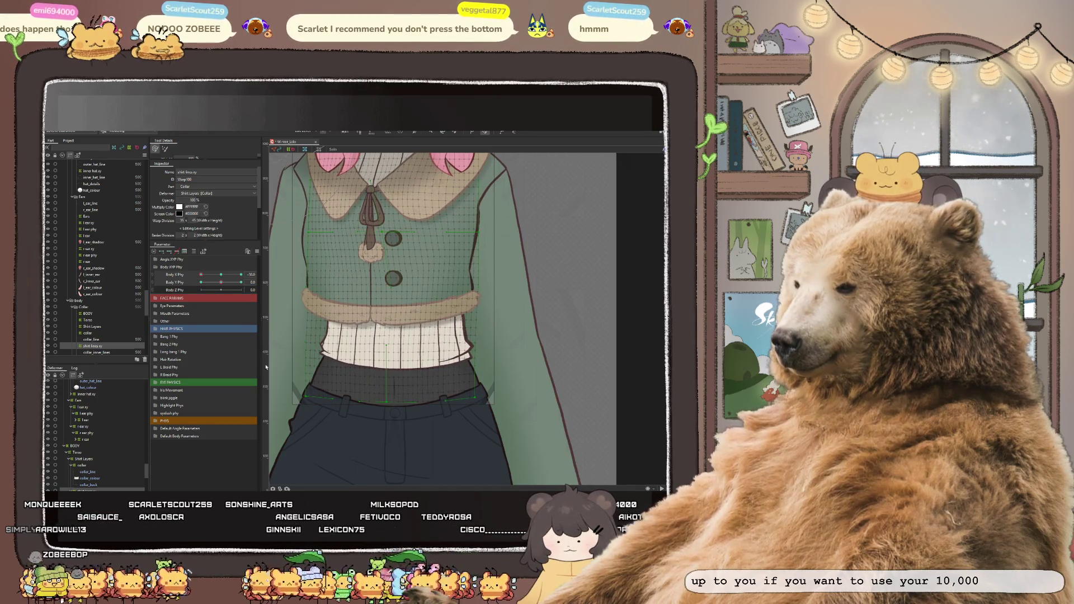
Smooth the shirt's waistband toward the right hip and test the torso turn along Body X
left_click_drag(325, 390, 269, 324)
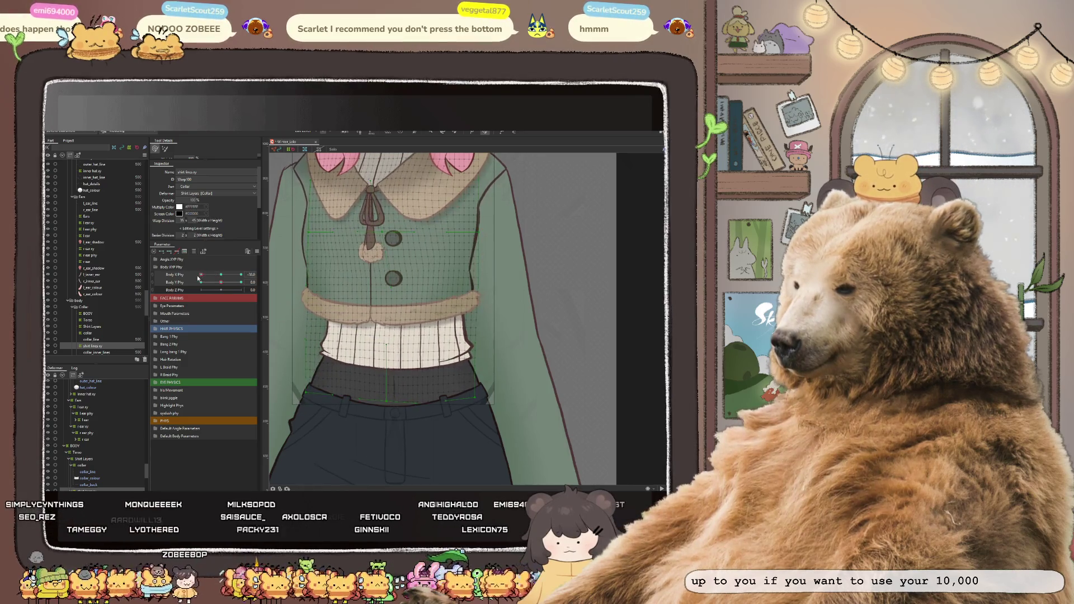
left_click_drag(404, 427, 468, 404)
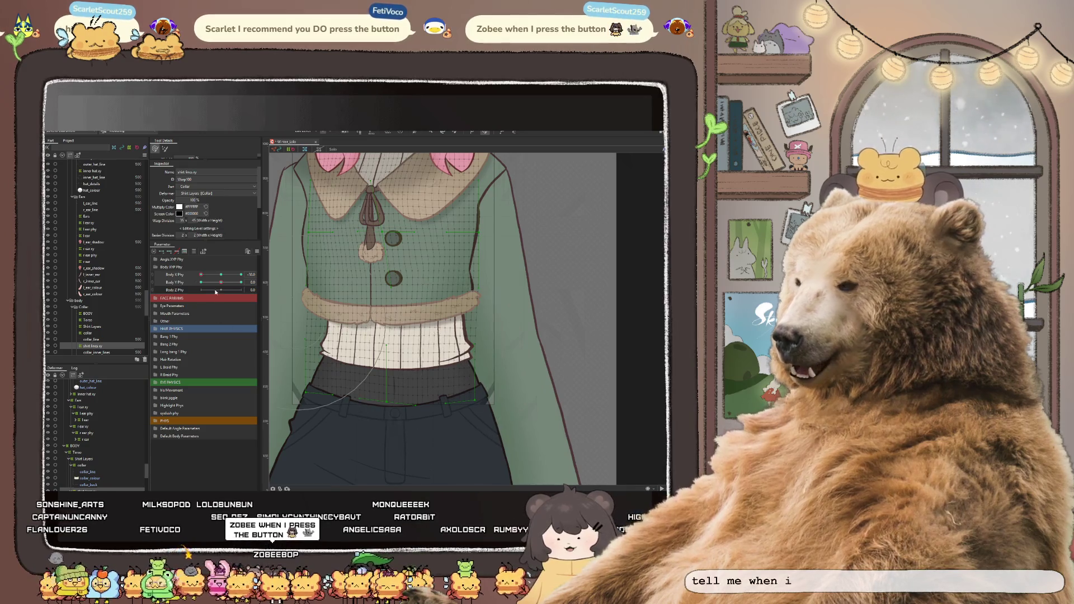
left_click_drag(201, 277, 210, 278)
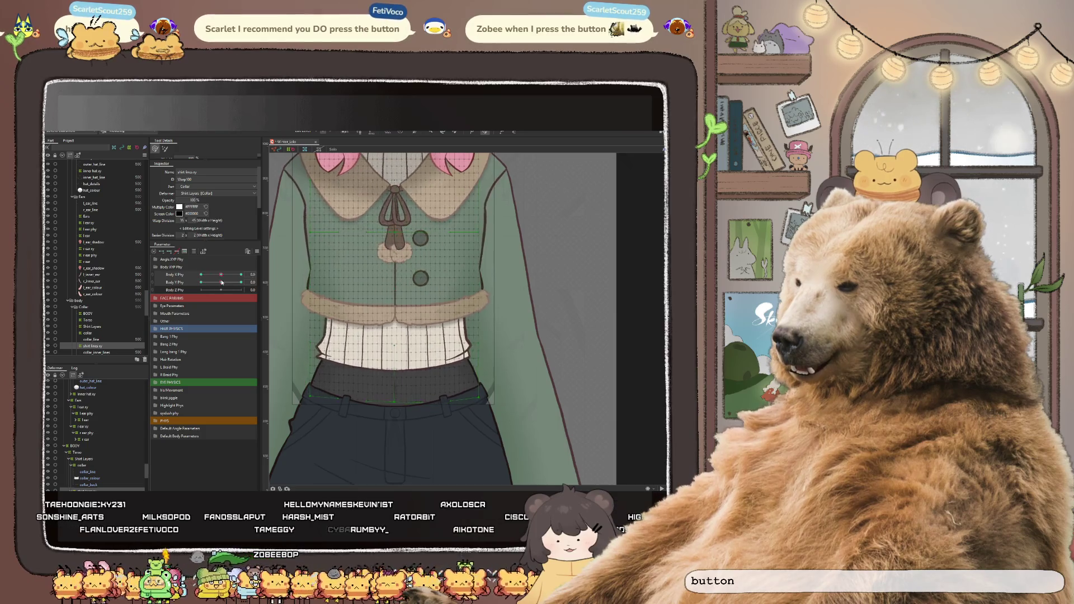
scroll(396, 383, "down", 3)
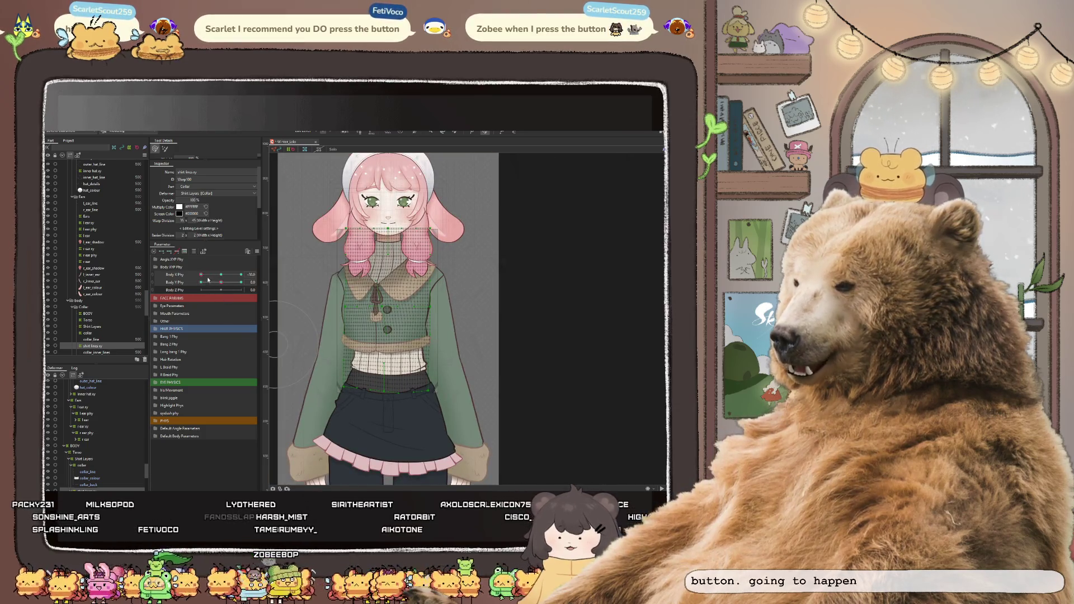
Preview the chest and collar sway, leave Body X Phy at -10 and clear the selection
left_click_drag(220, 286, 224, 289)
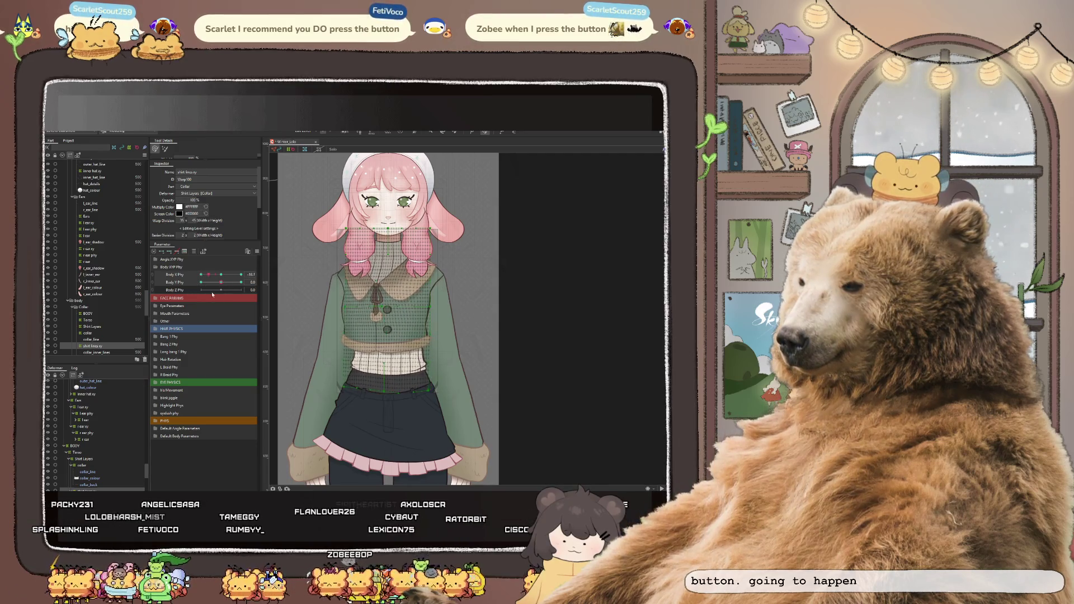
mouse_move(224, 290)
left_mouse_down()
mouse_move(191, 299)
mouse_move(204, 282)
left_mouse_up()
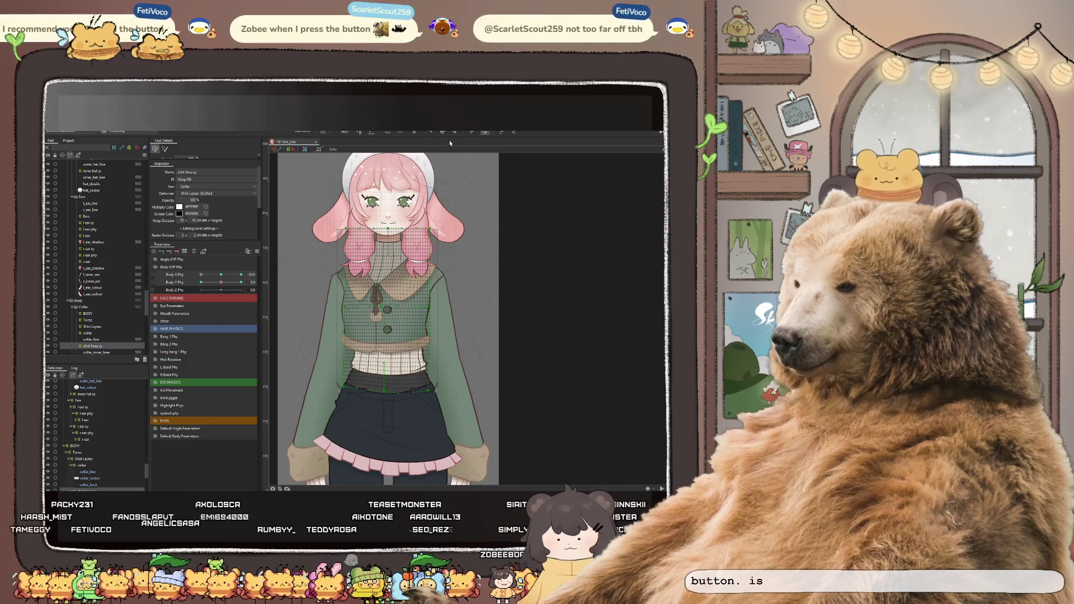
left_click(552, 275)
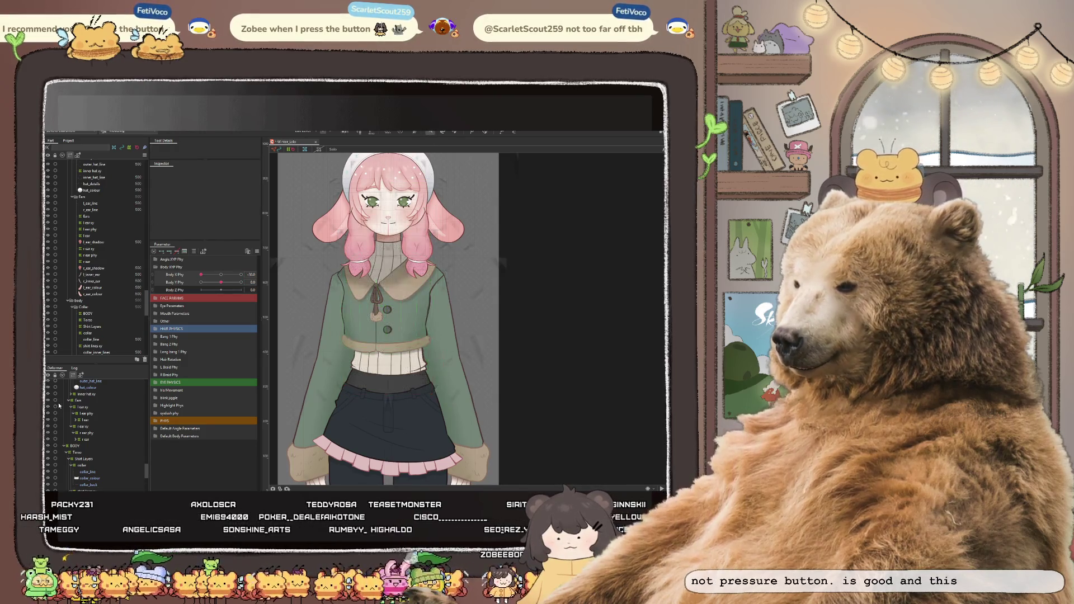
Inspect the shirt mesh and skirt warp deformer, test the torso along Body Y, then deselect
left_click(381, 370)
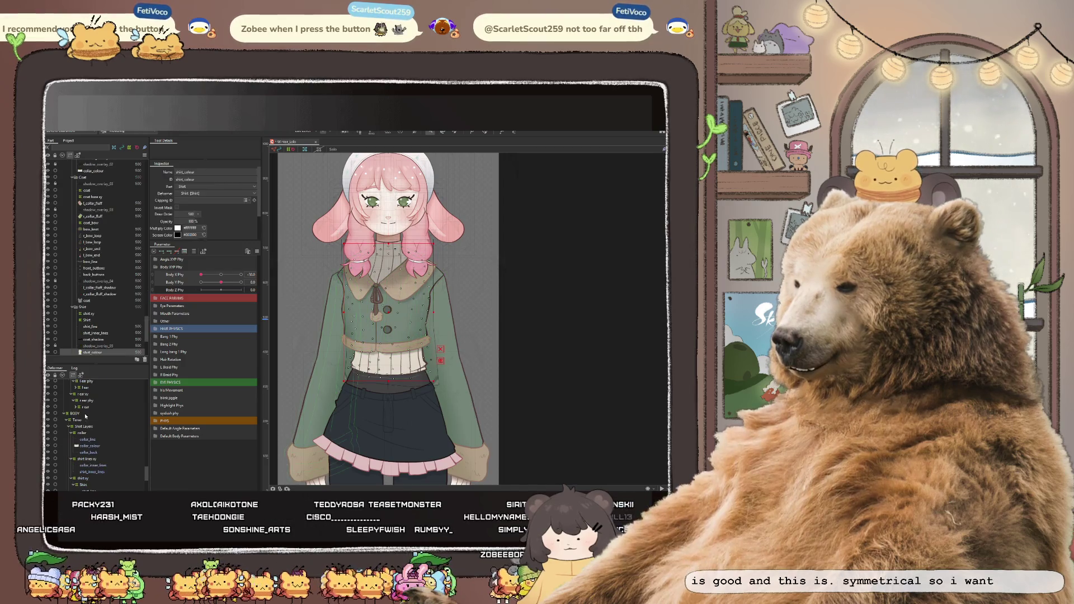
left_click(87, 480)
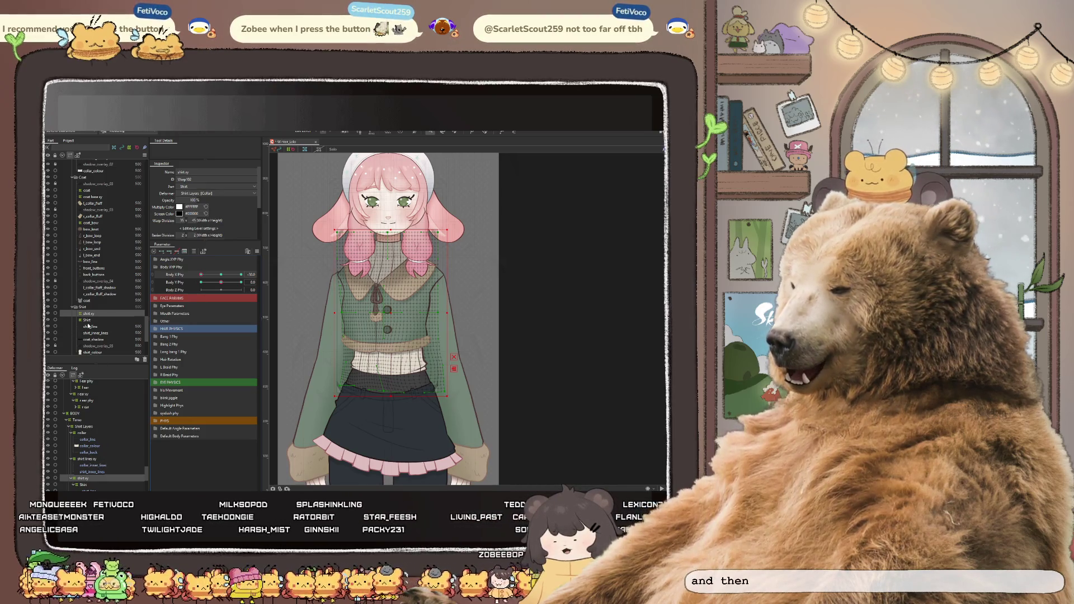
left_click(96, 460)
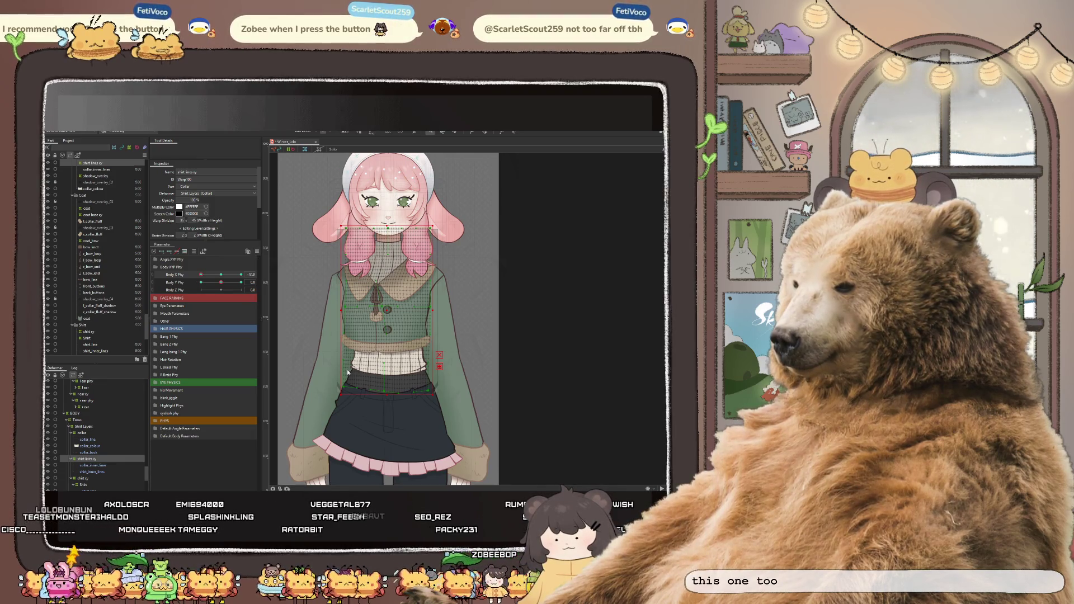
mouse_move(221, 282)
left_mouse_down()
mouse_move(205, 286)
mouse_move(216, 291)
left_mouse_up()
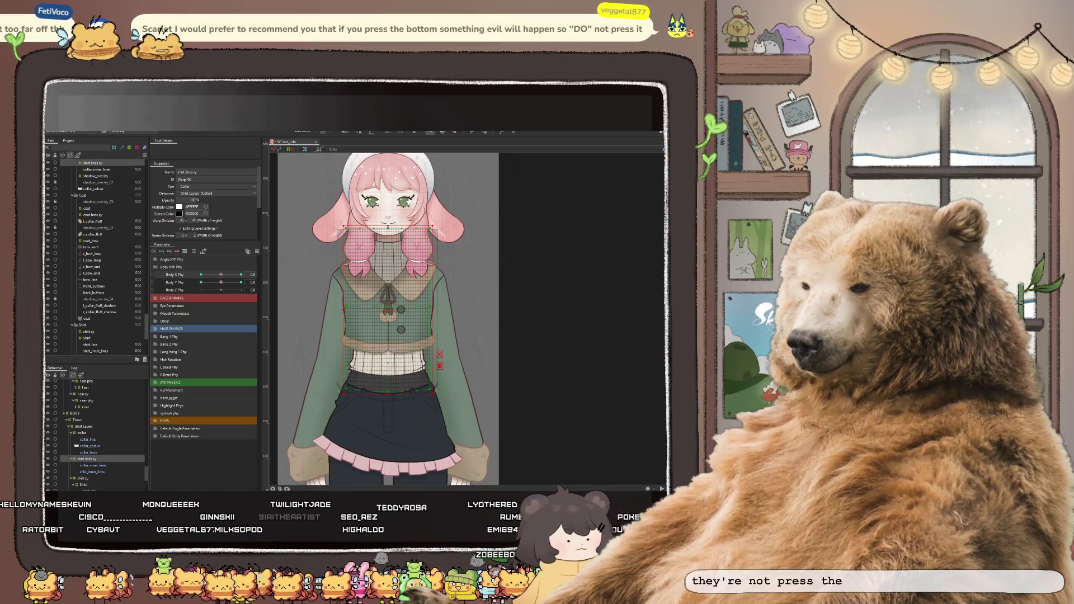
left_click(221, 274)
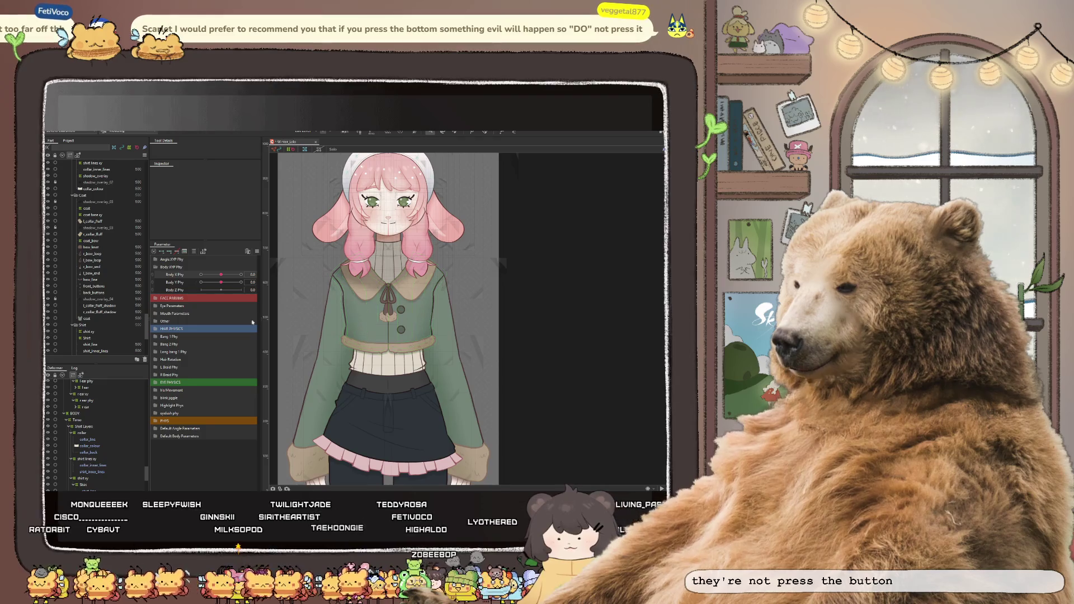
Swing Body X between both extremes, deselect, and select the left sleeve mesh
left_click_drag(221, 274, 246, 282)
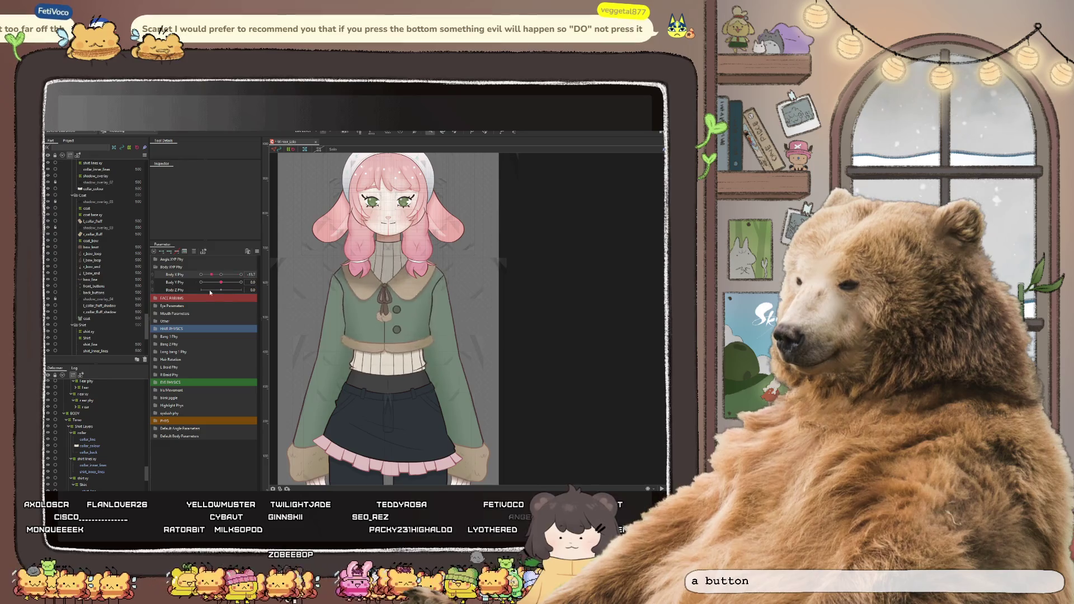
left_click_drag(241, 274, 201, 274)
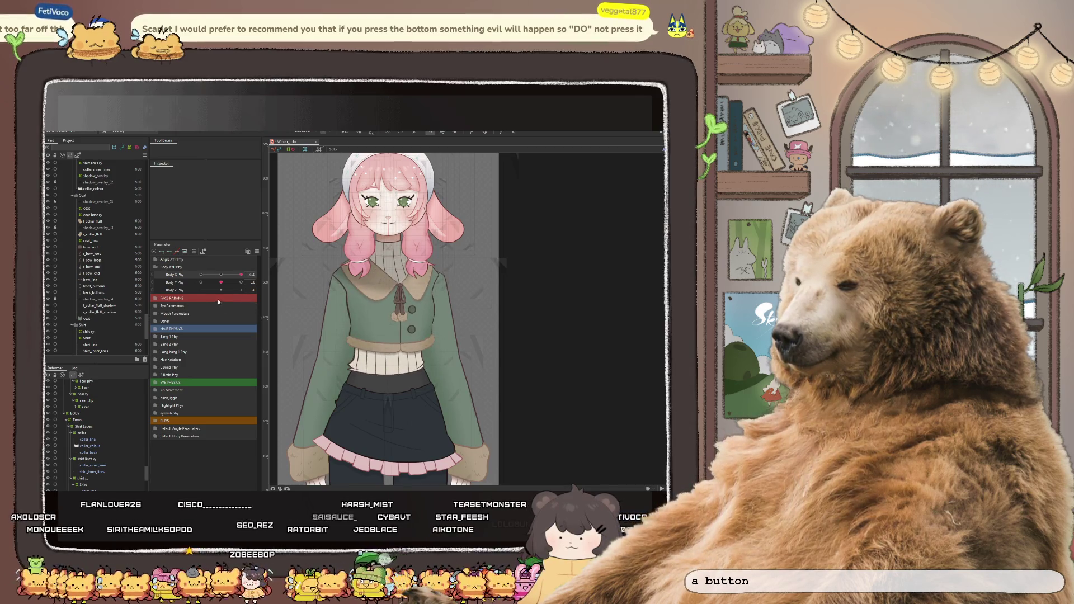
left_click(220, 275)
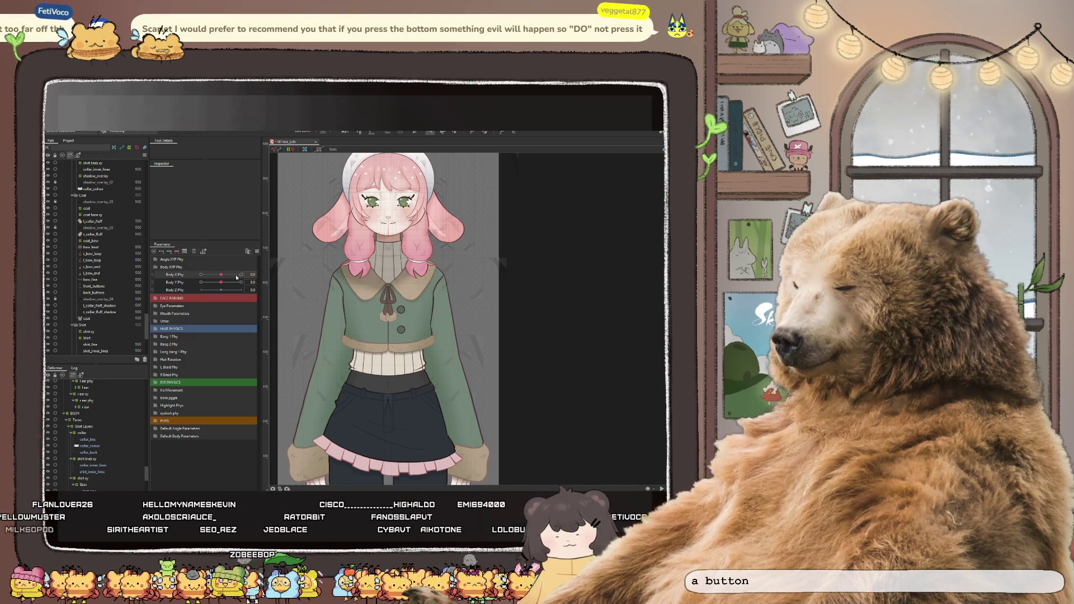
scroll(442, 270, "down", 2)
left_click(341, 291)
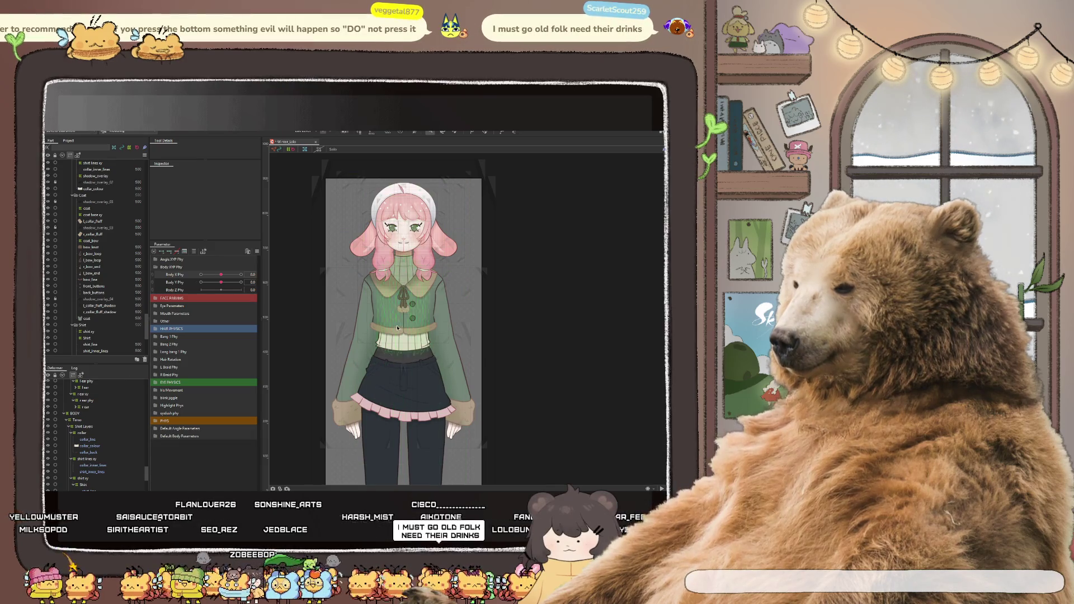
left_click(339, 362)
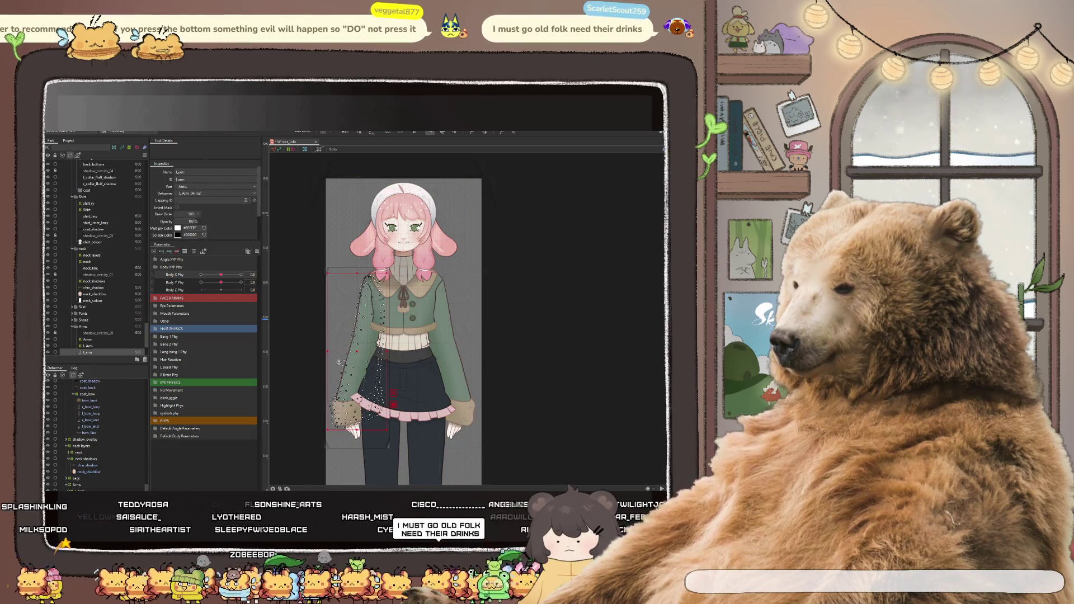
scroll(92, 477, "down", 2)
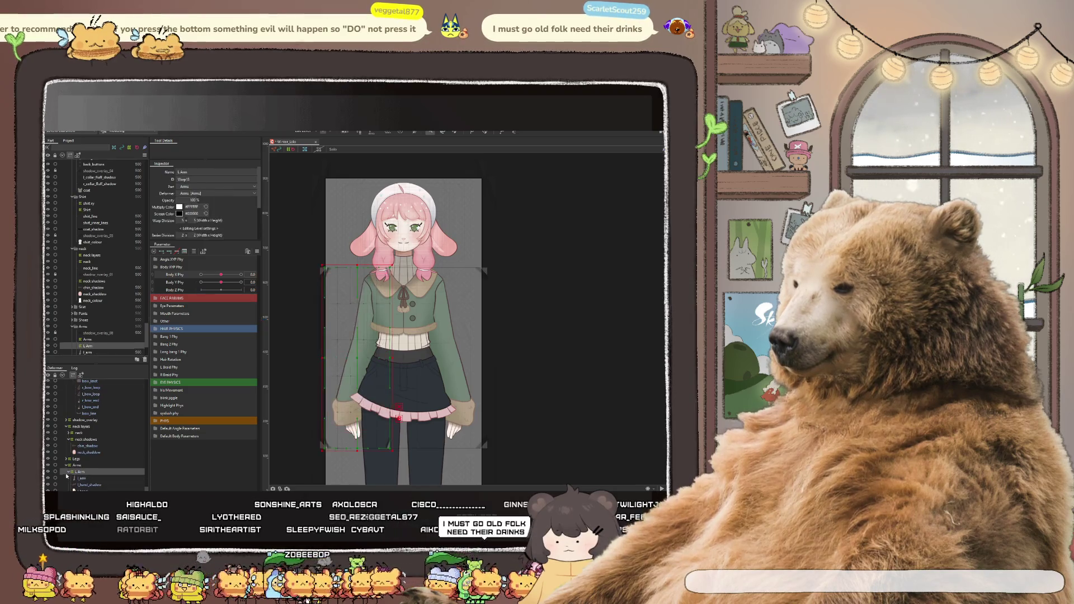
Select the L_Arm deformer in the list and pick the arm's rotation deformer pivot
left_click(65, 472)
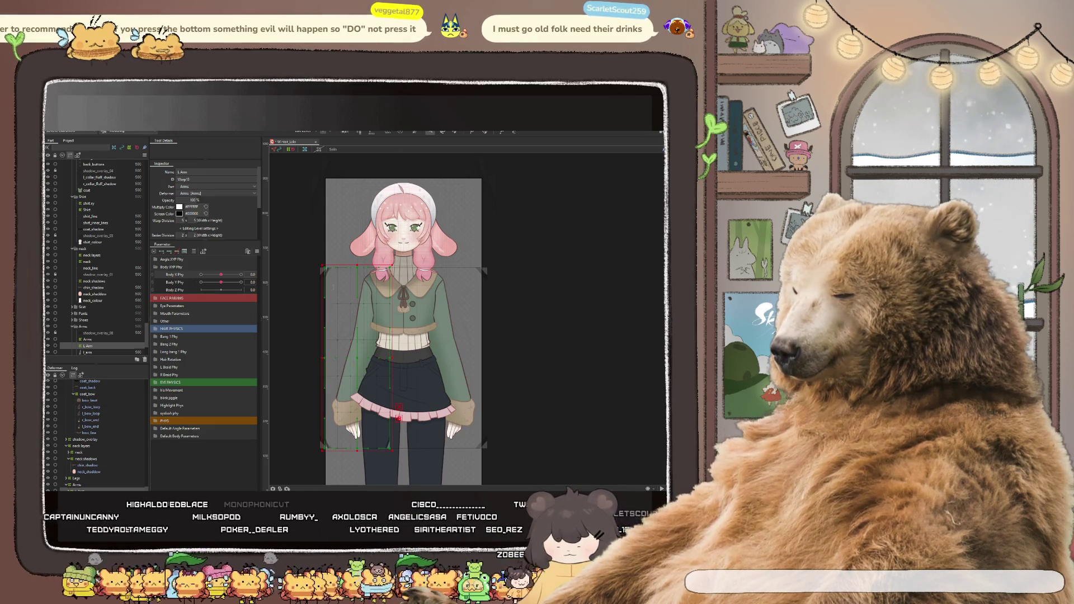
left_click(412, 350)
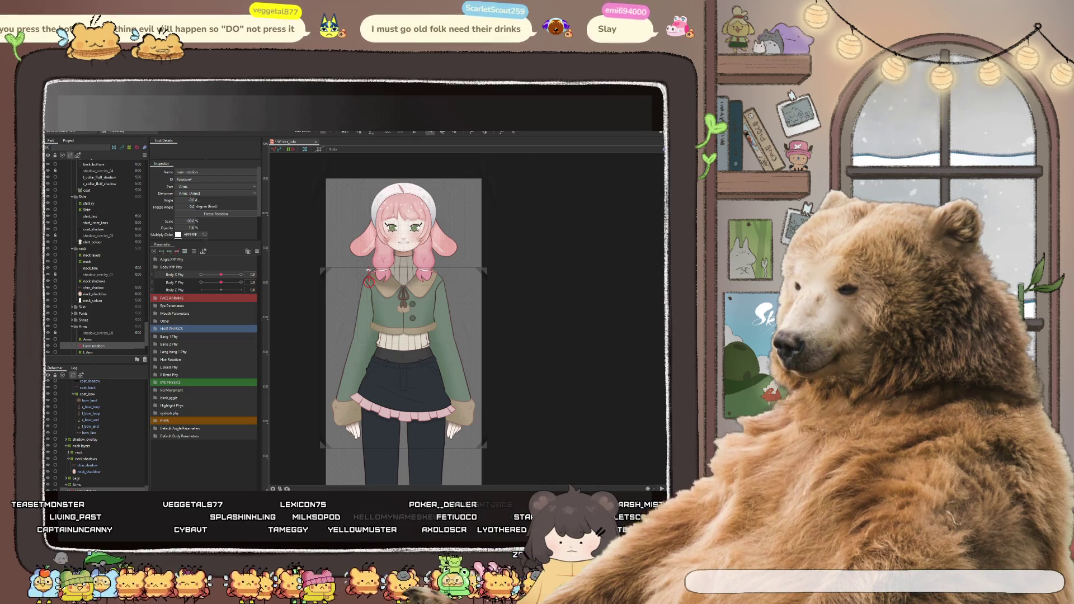
scroll(372, 283, "up", 3)
Rotate the arm's rotation deformer and extend its handle down along the arm
left_click_drag(334, 386, 360, 412)
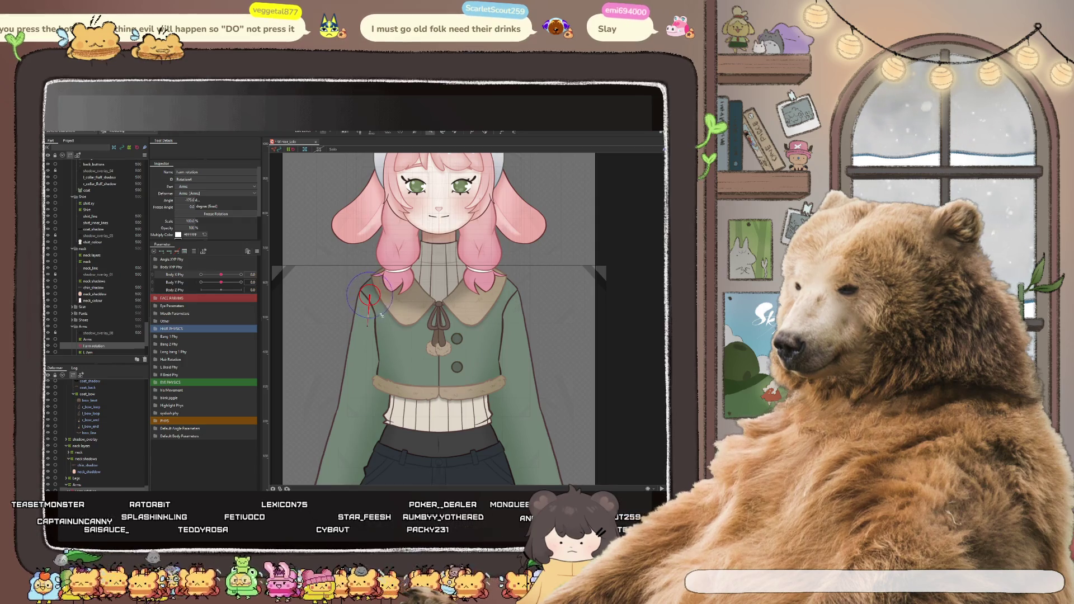
scroll(382, 316, "down", 2)
scroll(382, 316, "down", 2)
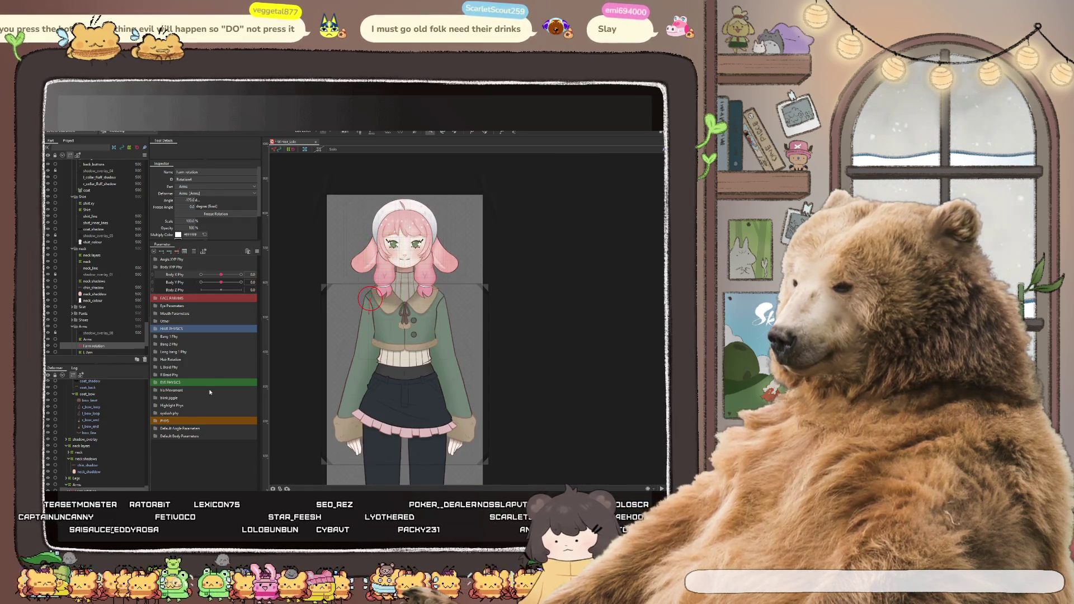
scroll(369, 313, "up", 2)
scroll(369, 313, "up", 2)
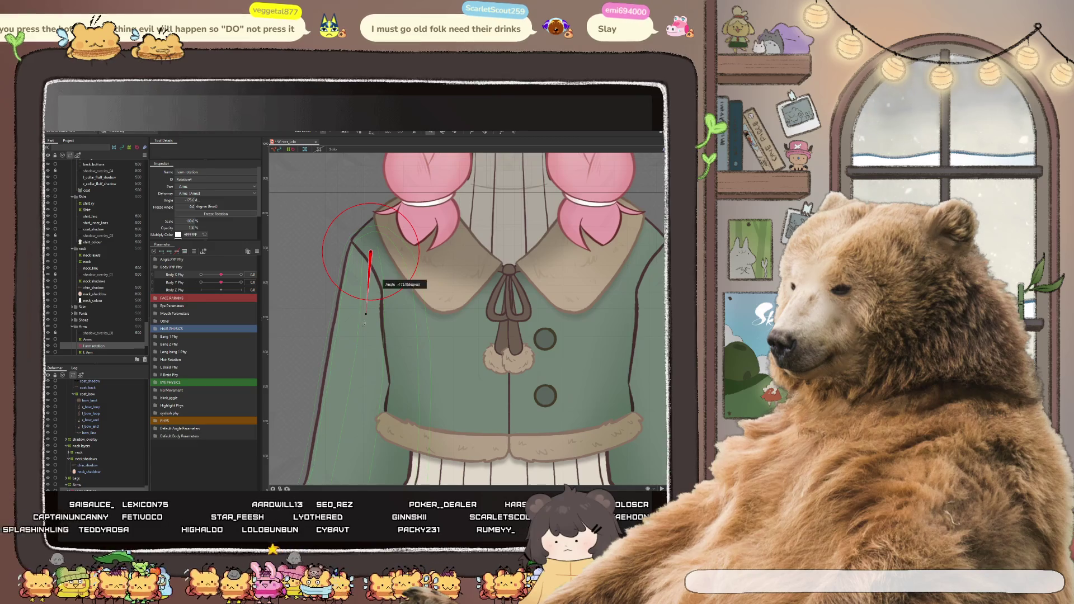
left_click_drag(359, 385, 355, 406)
scroll(366, 325, "down", 3)
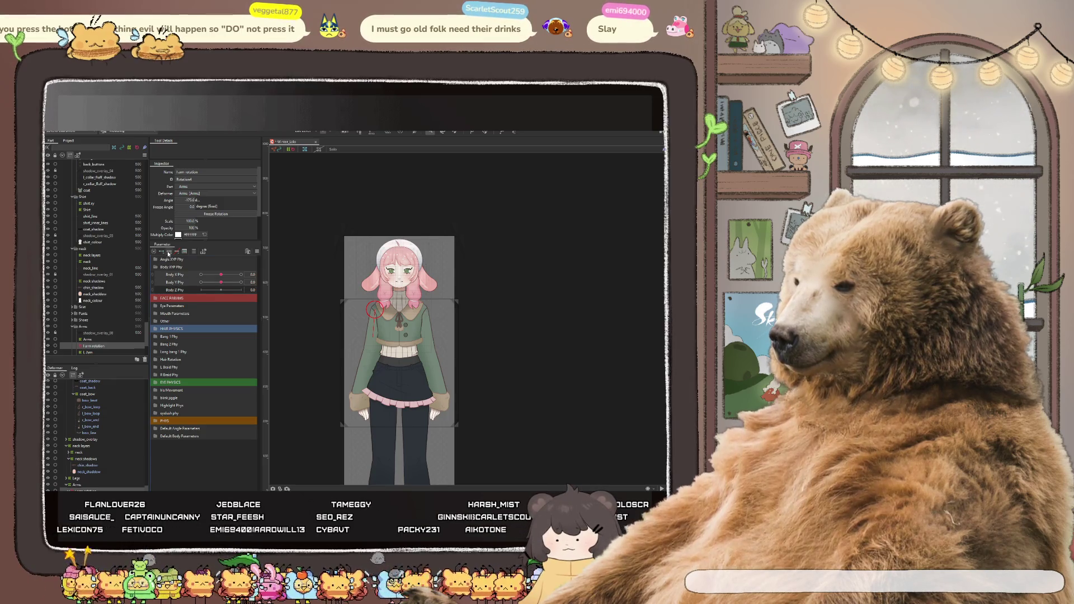
scroll(400, 312, "up", 3)
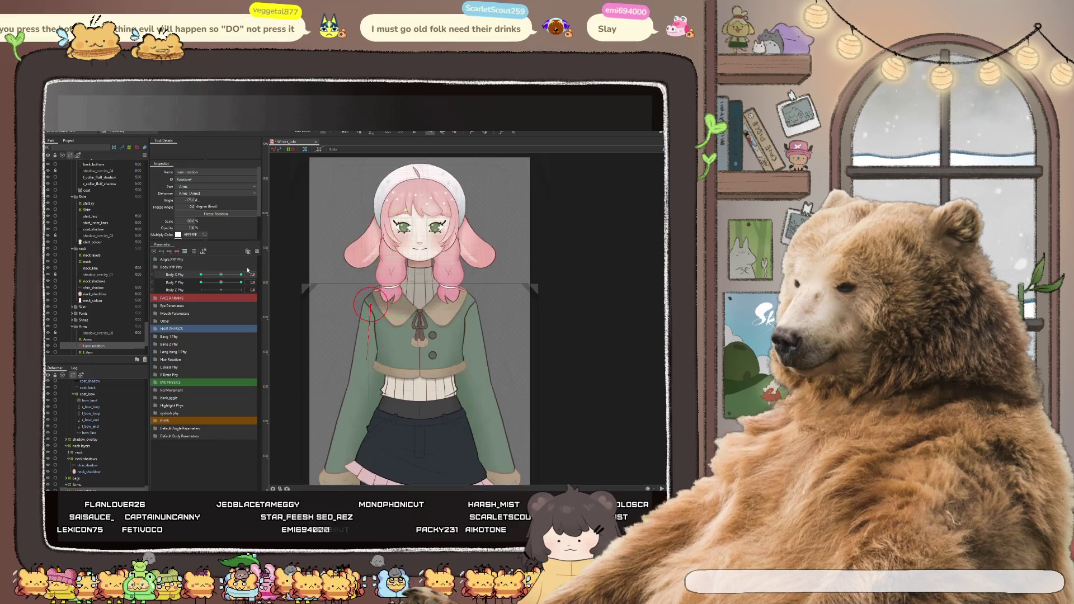
Swing Body X Phy left and right, recentre it, then leave it slightly off-centre
left_click_drag(217, 271, 202, 275)
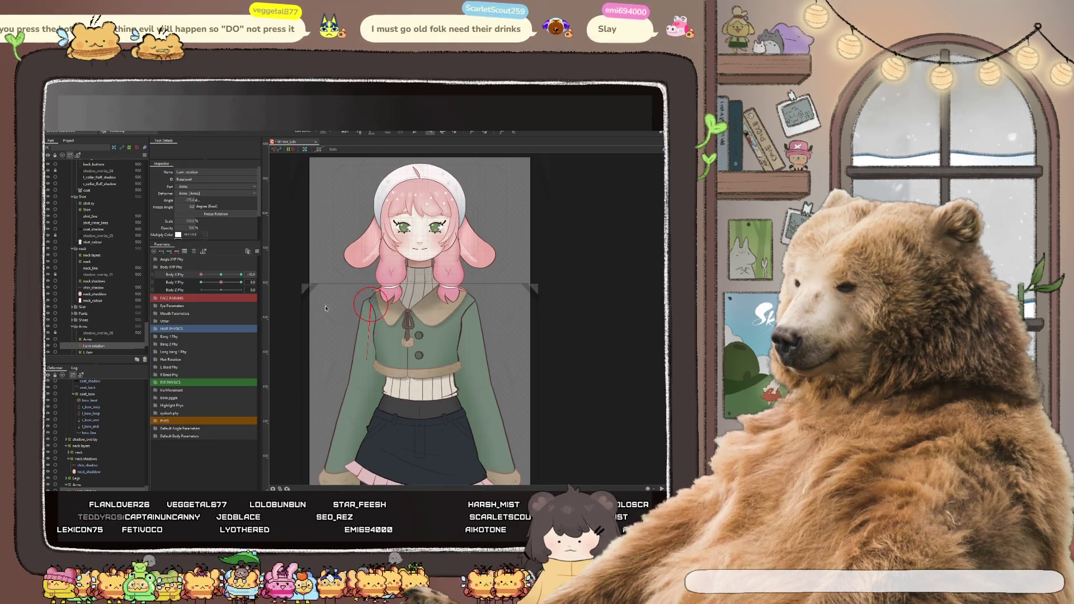
scroll(374, 306, "up", 2)
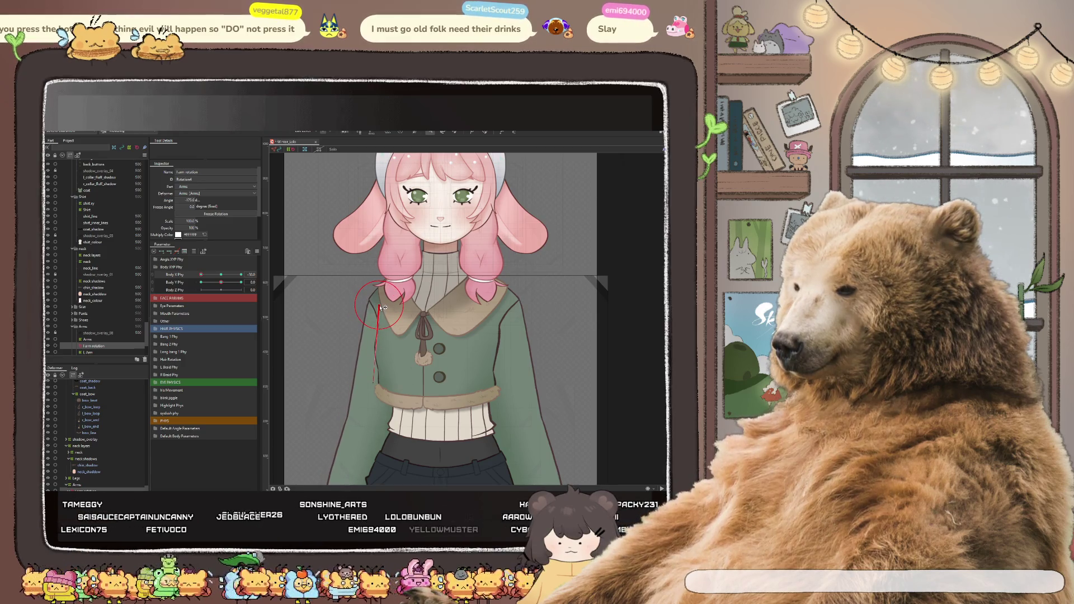
scroll(382, 308, "down", 2)
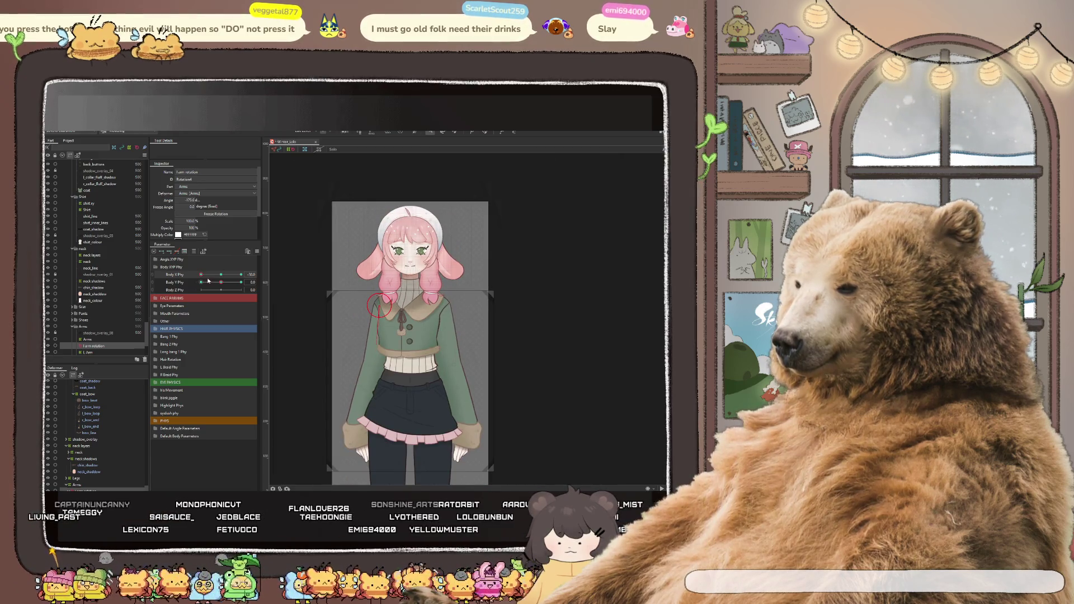
mouse_move(201, 275)
left_mouse_down()
mouse_move(224, 277)
mouse_move(195, 274)
left_mouse_up()
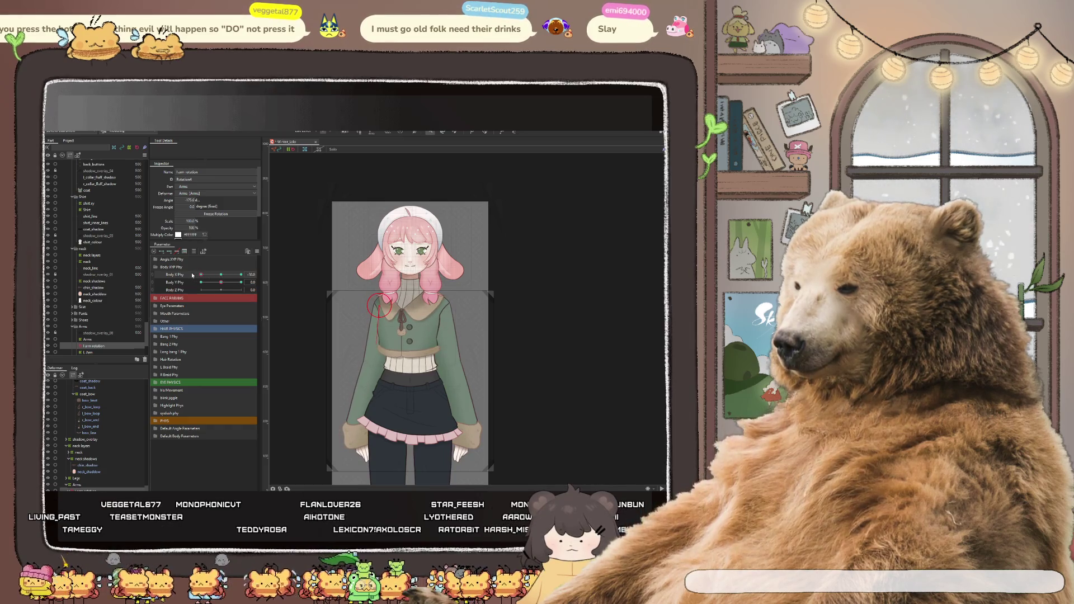
scroll(323, 275, "down", 2)
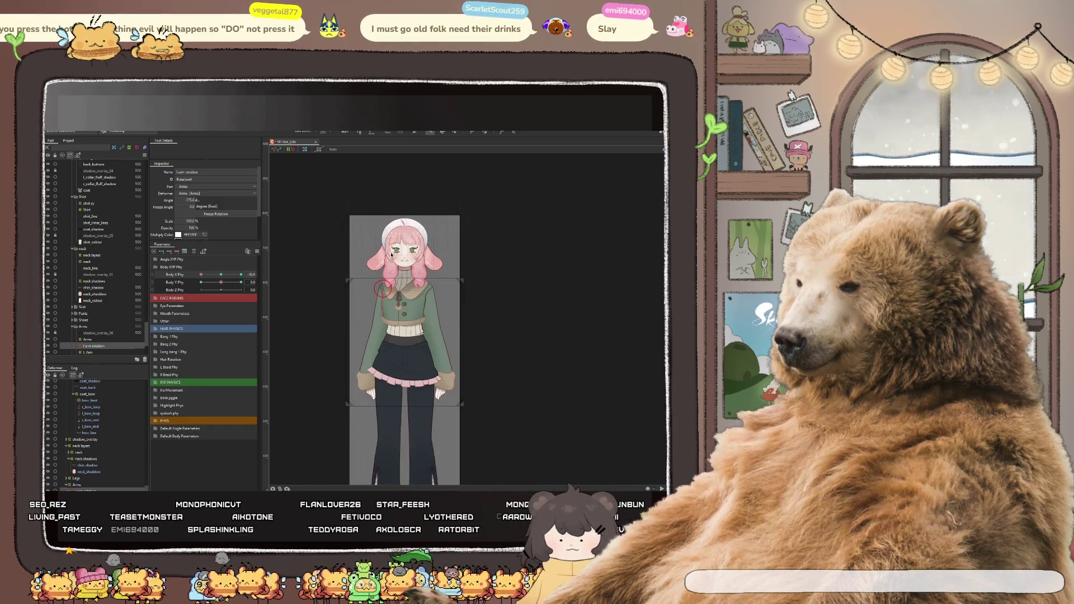
left_click(221, 275)
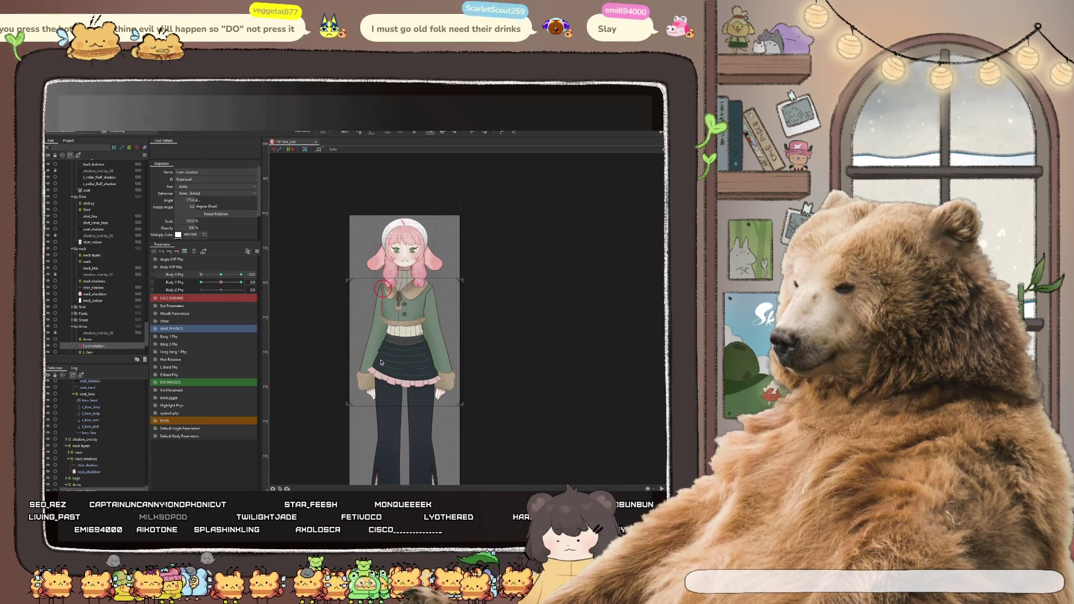
left_click(219, 275)
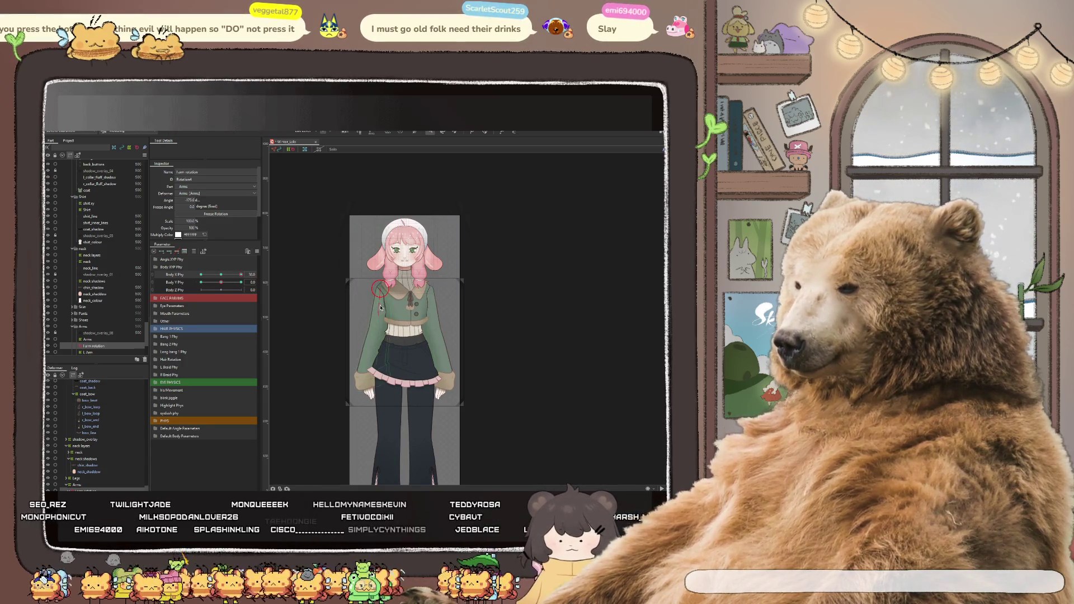
scroll(379, 302, "up", 3)
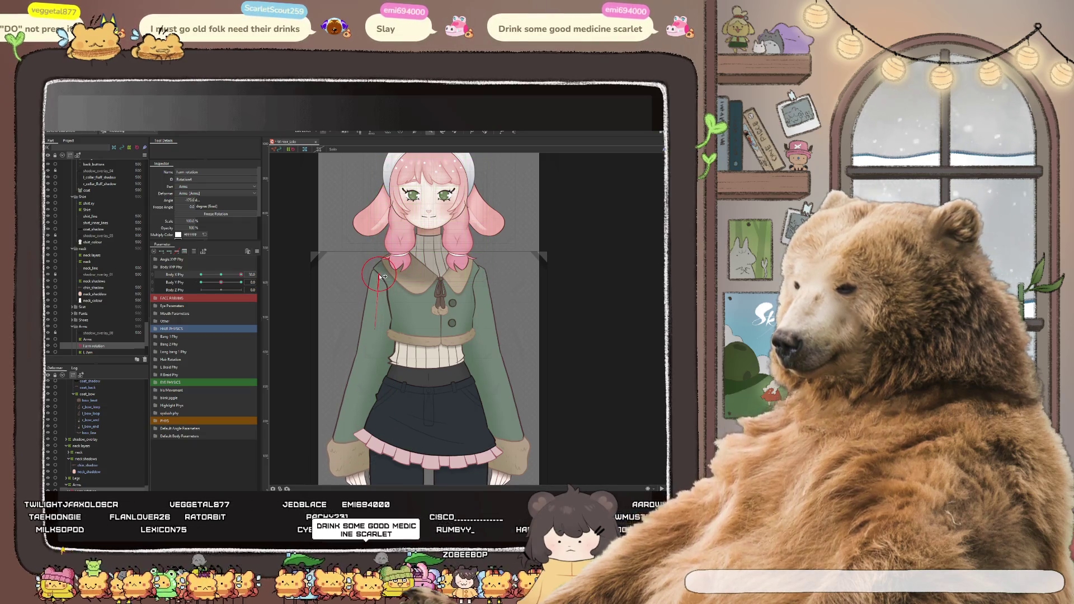
Angle the arm slightly outward at the leaned pose and tilt the body to test it
left_click_drag(379, 278, 377, 279)
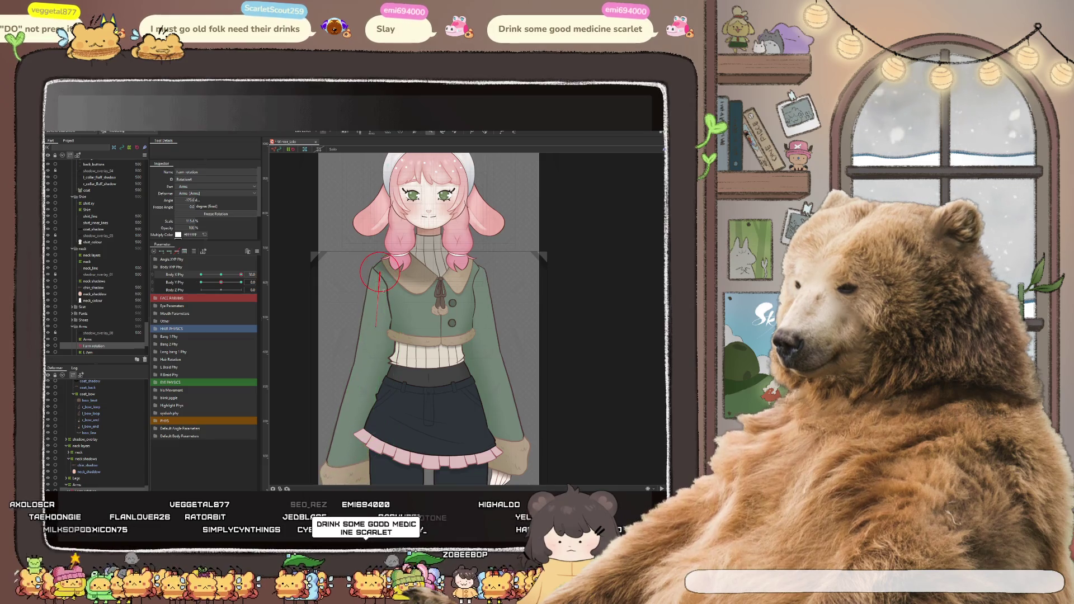
scroll(382, 290, "up", 3)
scroll(382, 292, "up", 3)
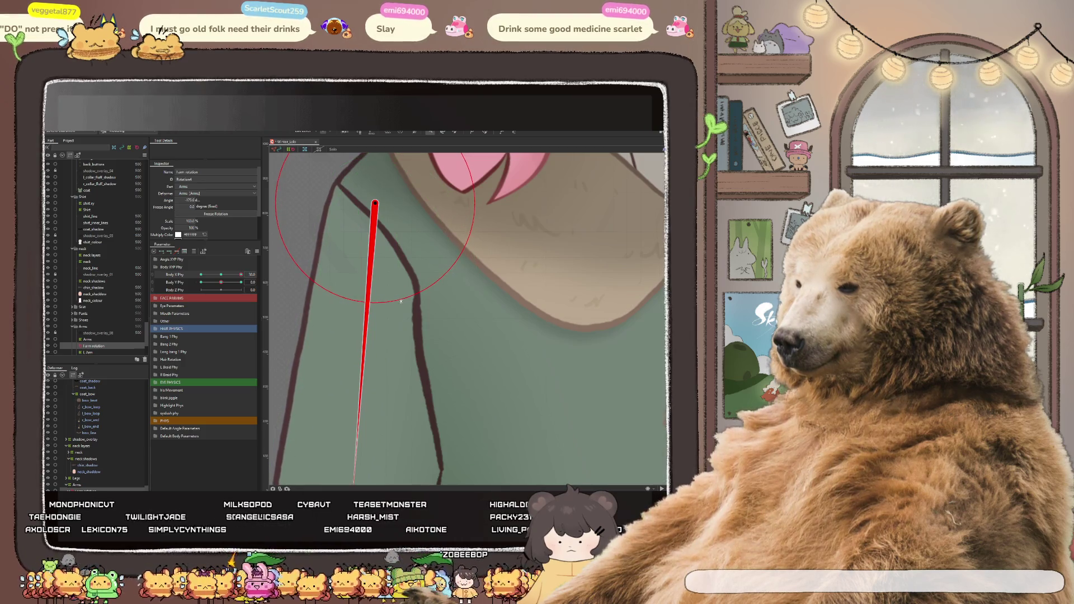
scroll(401, 301, "down", 5)
scroll(376, 269, "up", 3)
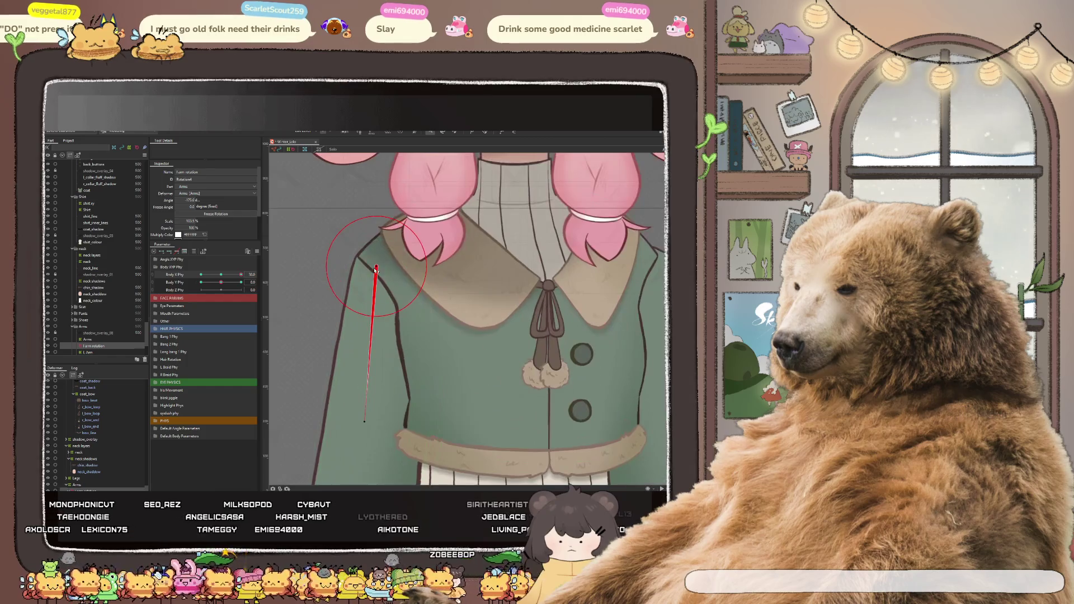
scroll(380, 269, "down", 3)
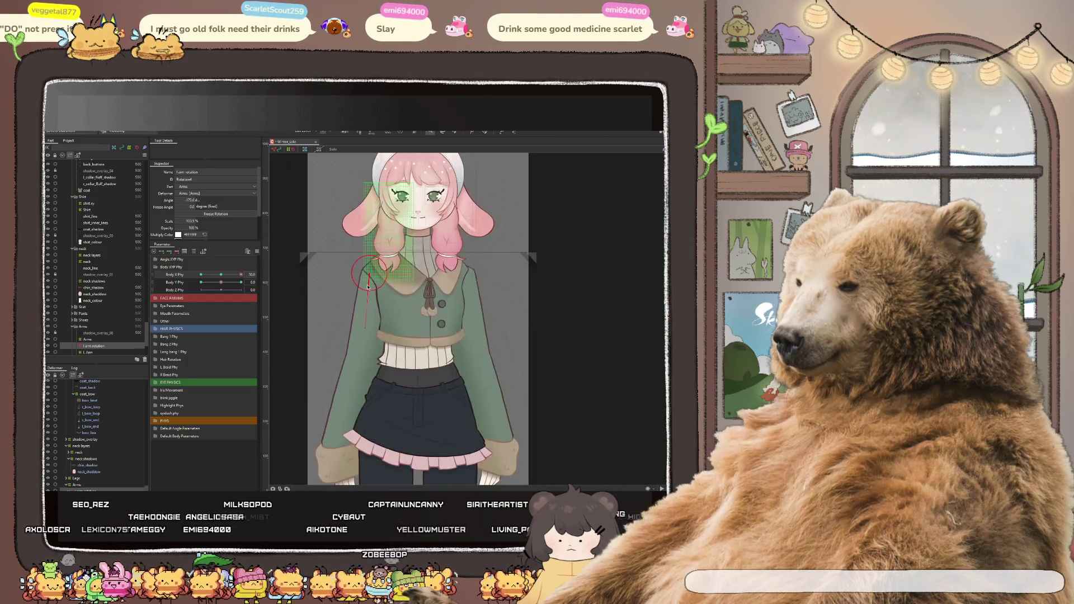
left_click_drag(243, 290, 190, 288)
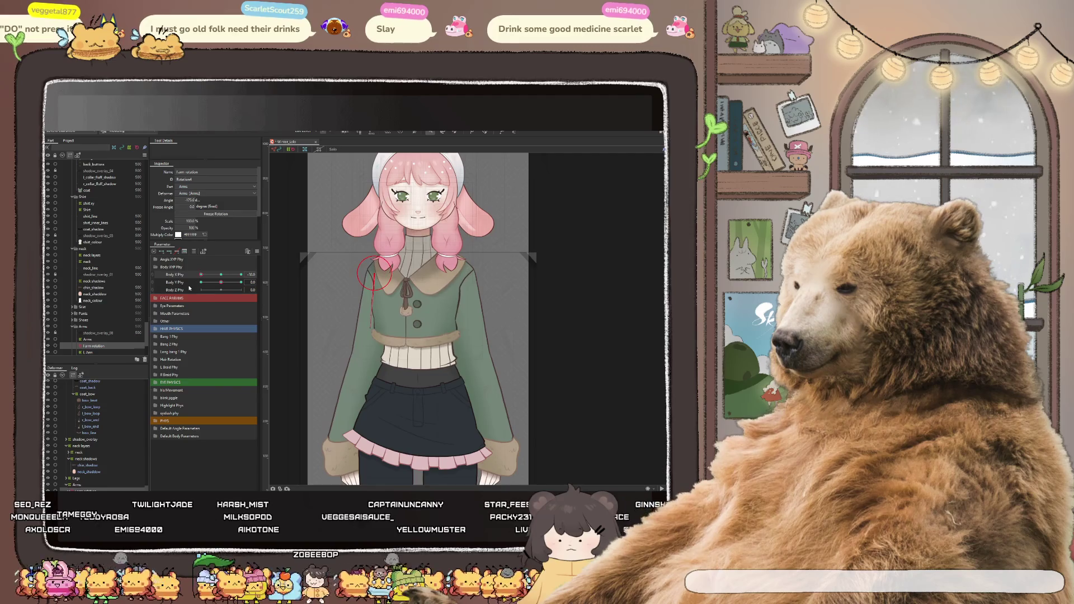
scroll(413, 285, "up", 3)
scroll(376, 285, "up", 3)
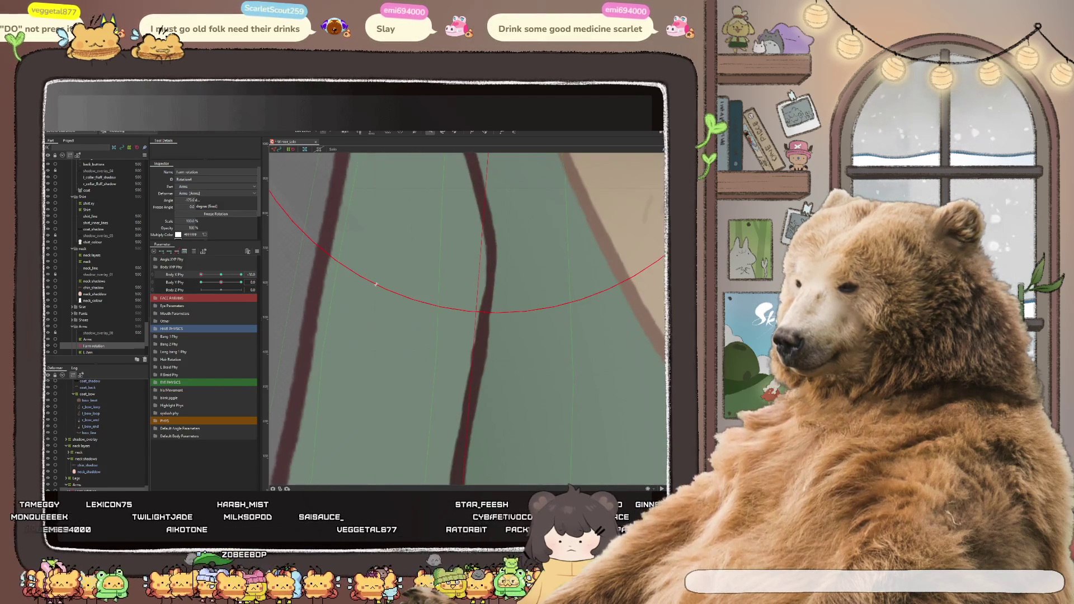
scroll(424, 298, "down", 3)
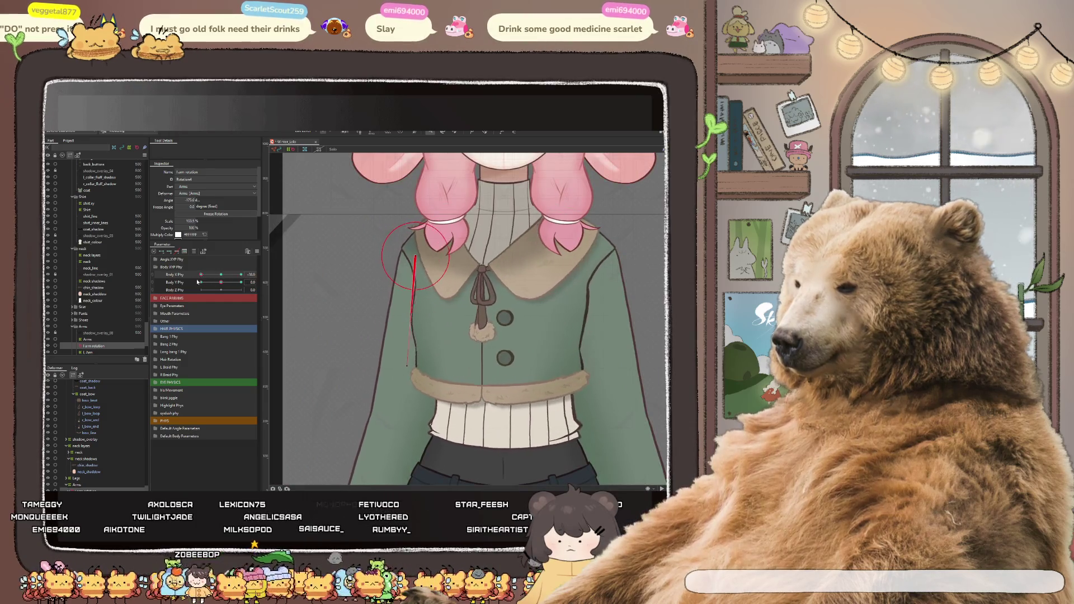
scroll(460, 275, "down", 3)
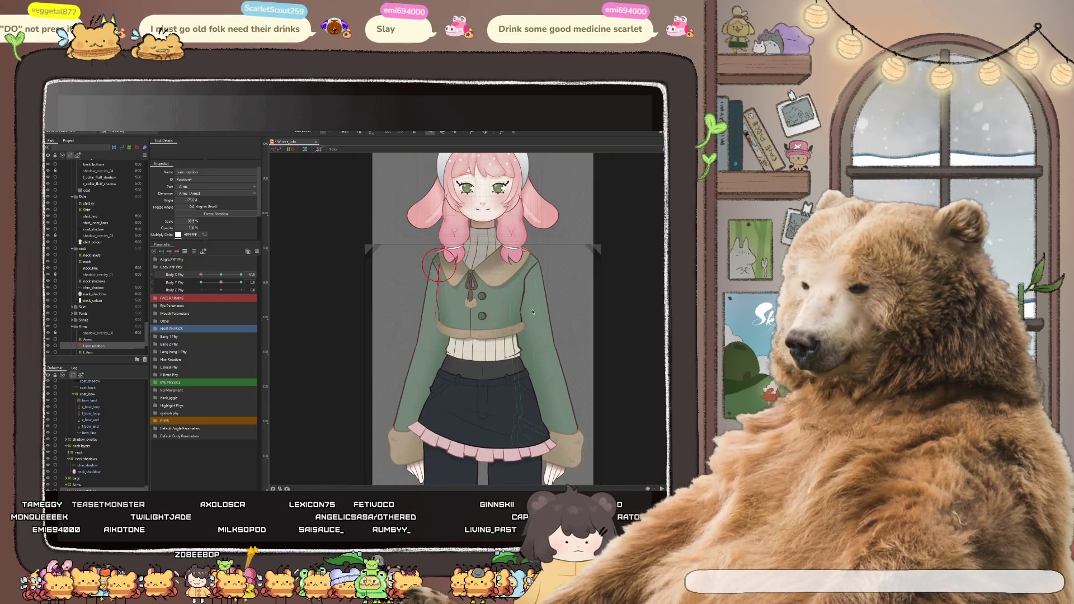
scroll(458, 316, "up", 3)
scroll(457, 321, "down", 3)
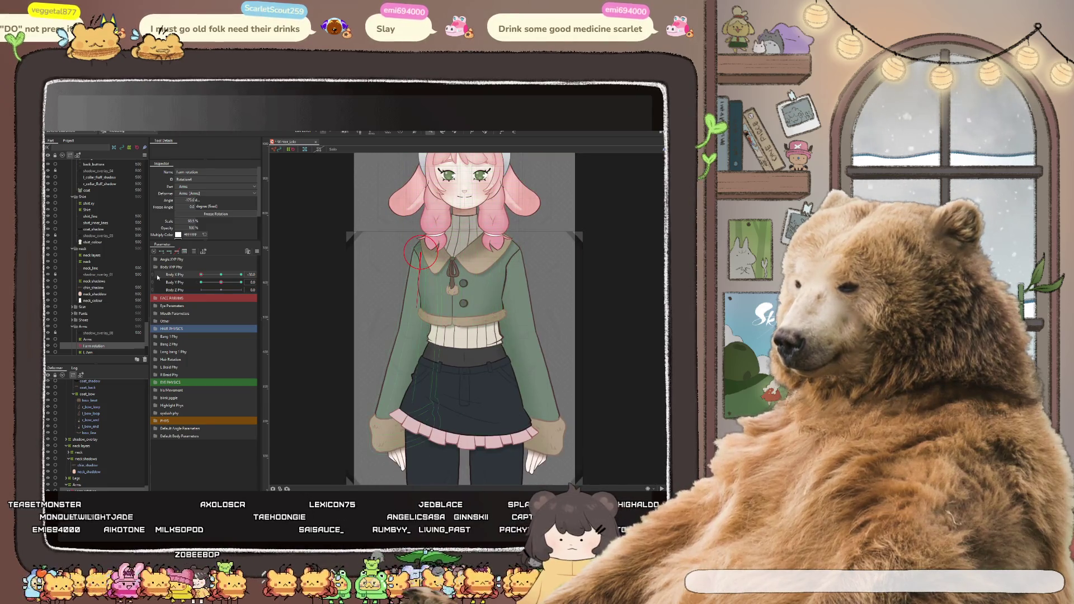
Sweep the Body X/Y/Z Phy parameters to preview the arms following the torso
left_click_drag(457, 322, 483, 317)
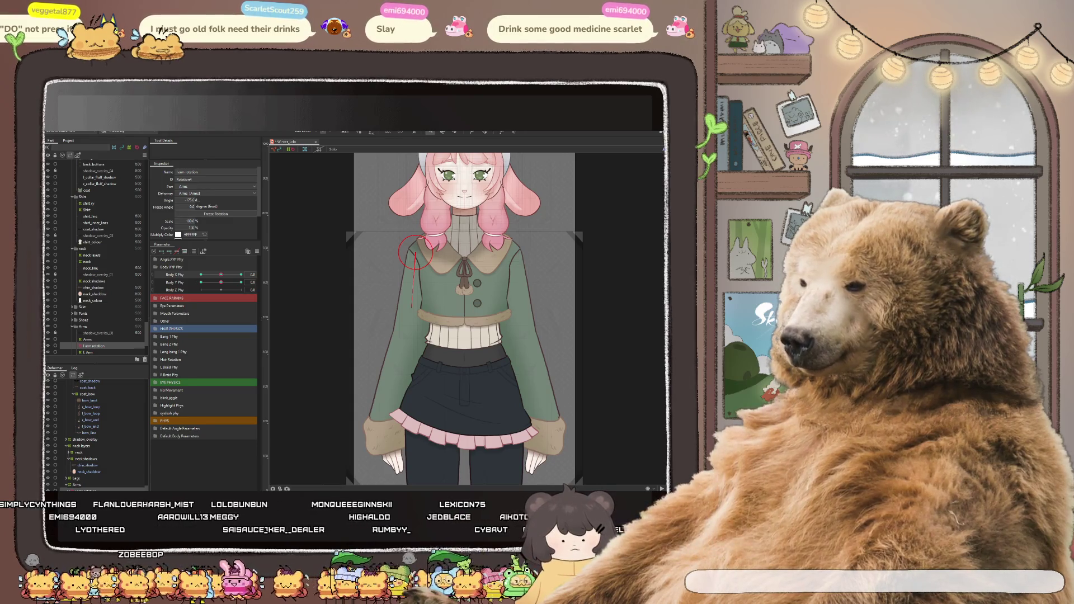
mouse_move(221, 277)
left_mouse_down()
mouse_move(194, 285)
mouse_move(233, 281)
left_mouse_up()
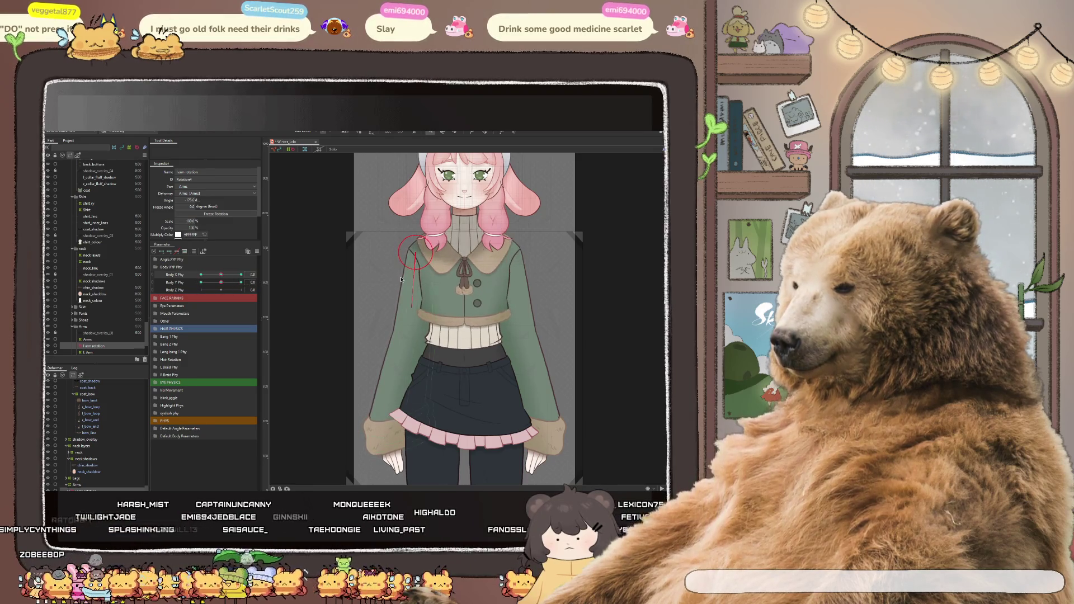
scroll(411, 329, "down", 3)
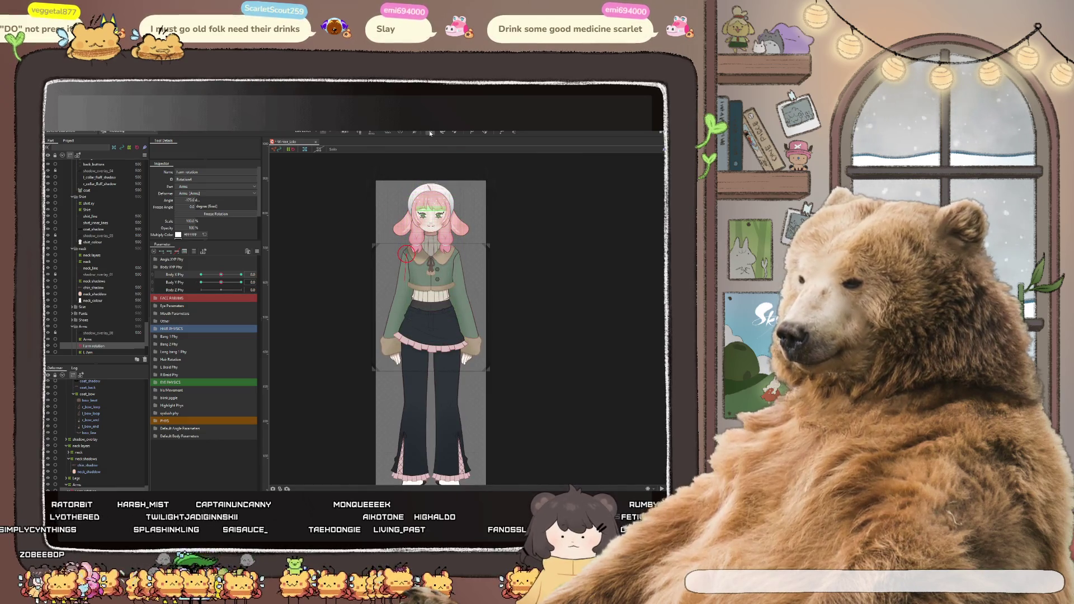
left_click(543, 257)
scroll(110, 471, "down", 1)
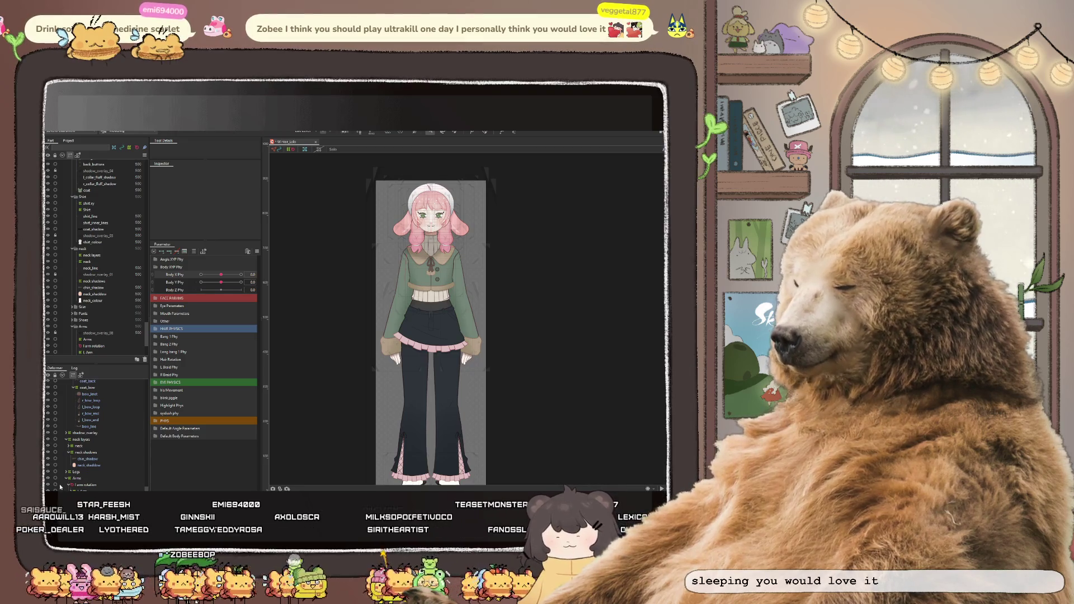
left_click(85, 484)
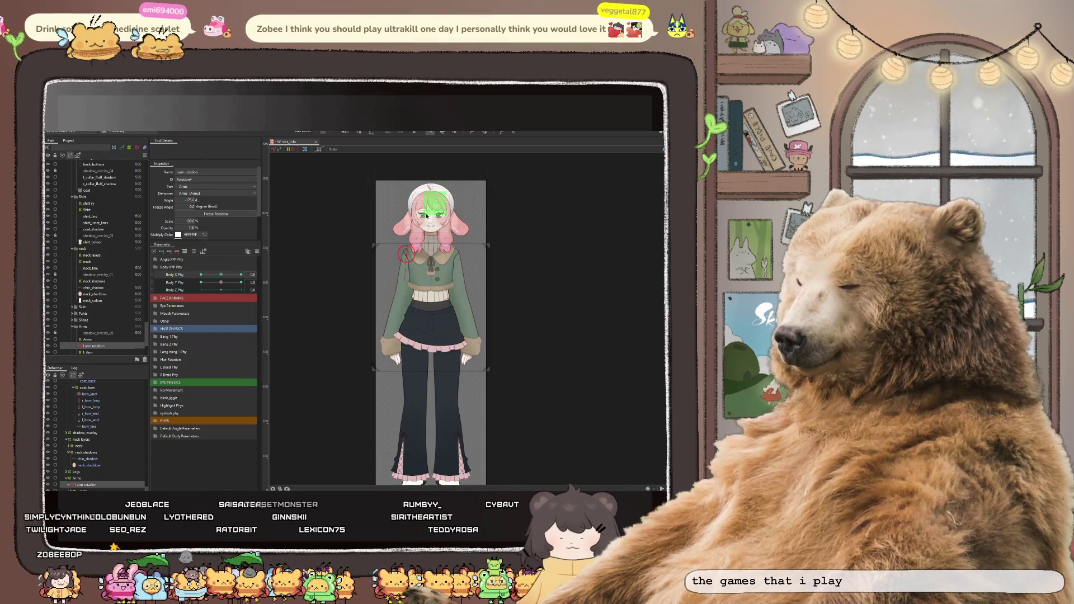
scroll(427, 205, "up", 2)
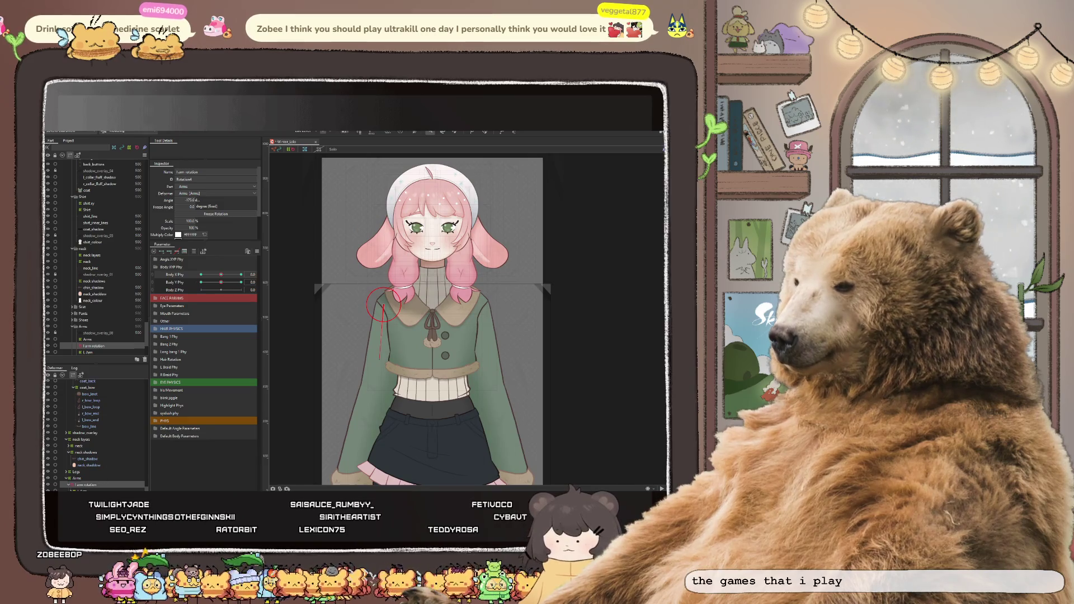
Select the L Arm deformer and pick the left hand art mesh on the canvas
key("Down")
scroll(388, 287, "down", 2)
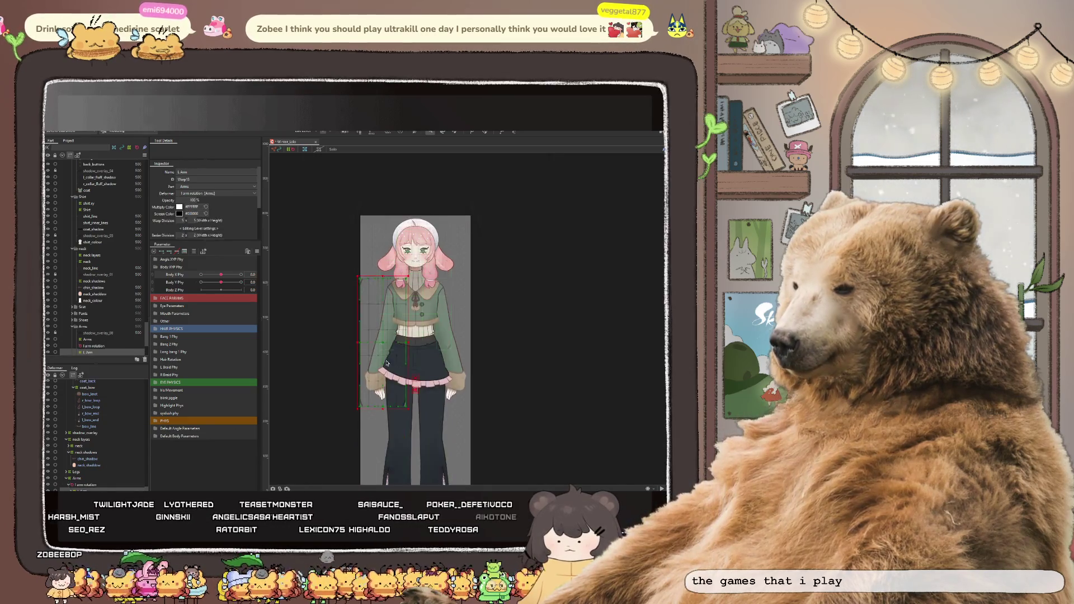
scroll(384, 372, "up", 2)
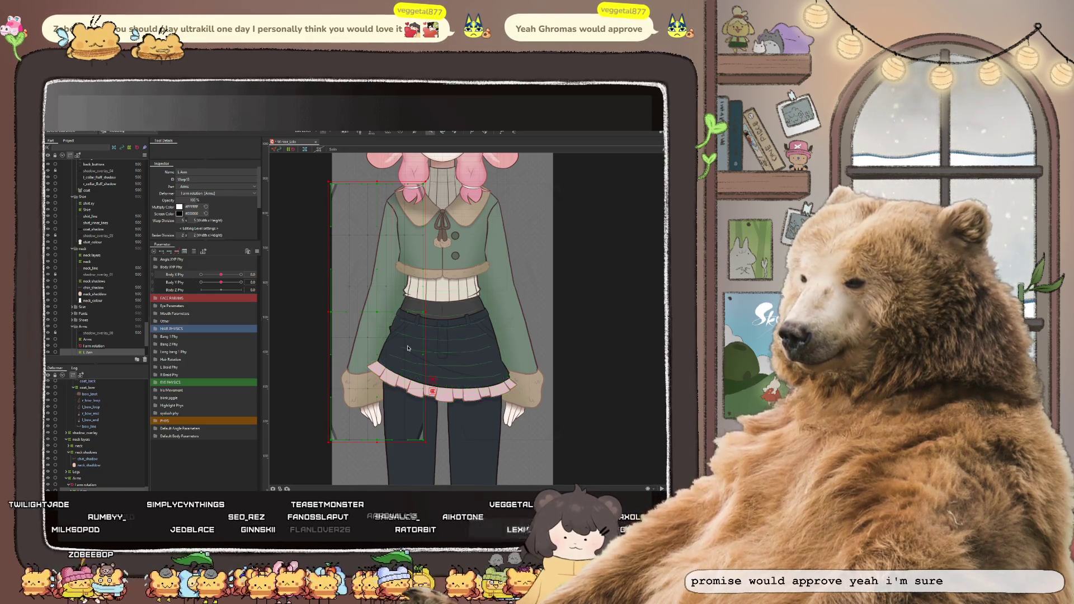
scroll(390, 378, "down", 3)
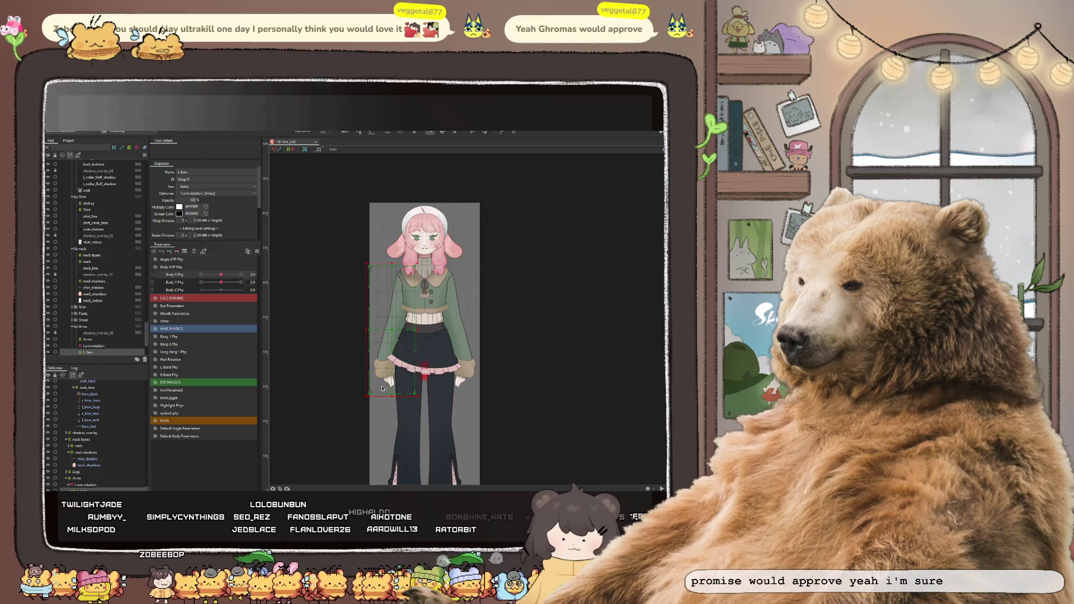
scroll(391, 380, "up", 2)
scroll(403, 377, "up", 2)
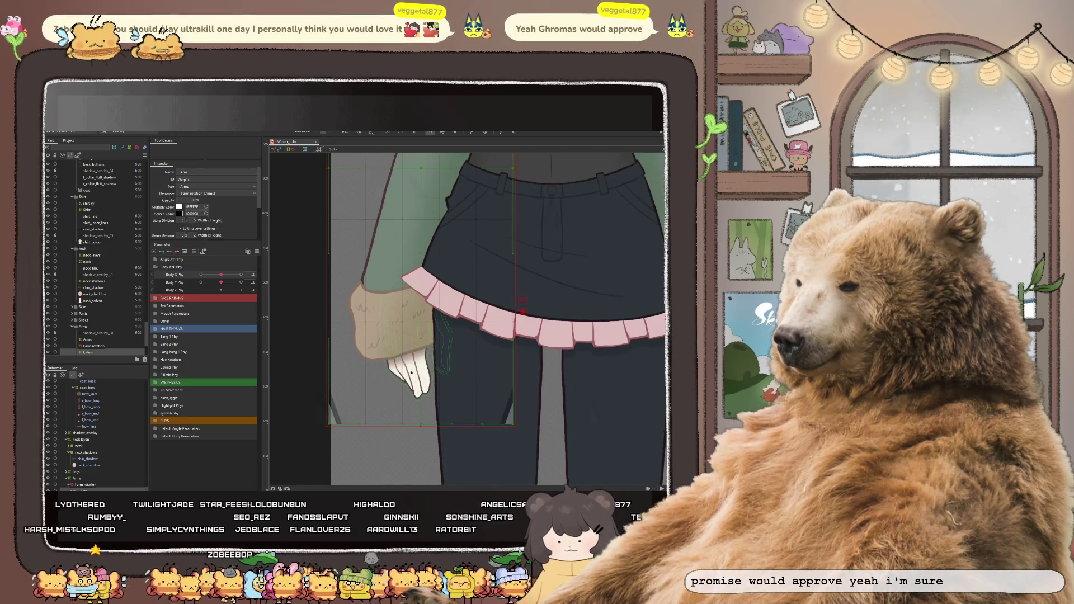
left_click(408, 376)
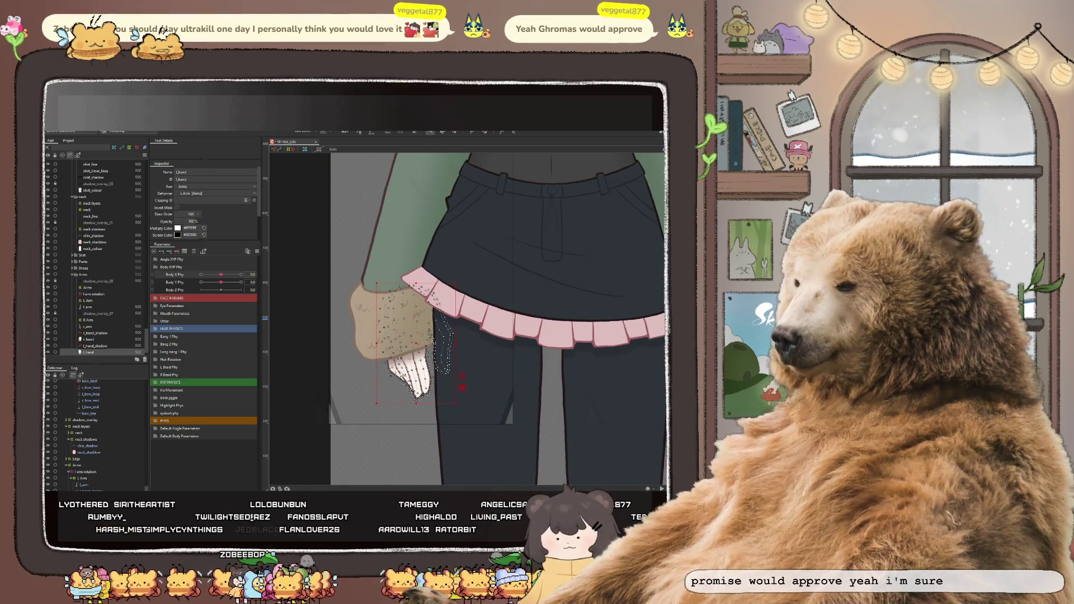
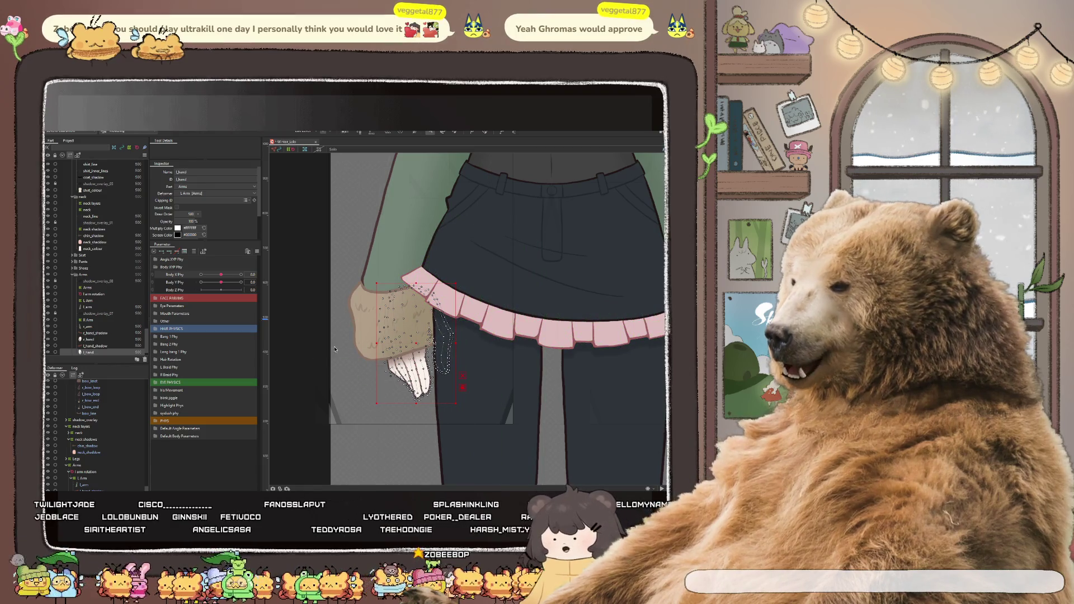
scroll(101, 478, "down", 1)
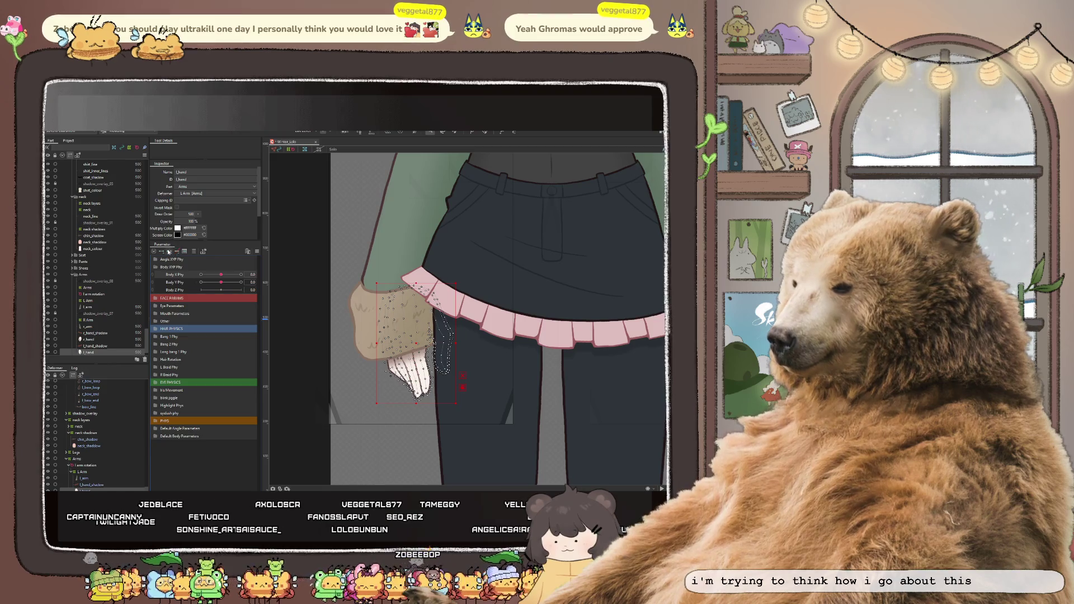
Sway Body X and Body Y to new poses and pull the hand mesh narrower toward the left
left_click_drag(220, 275, 202, 275)
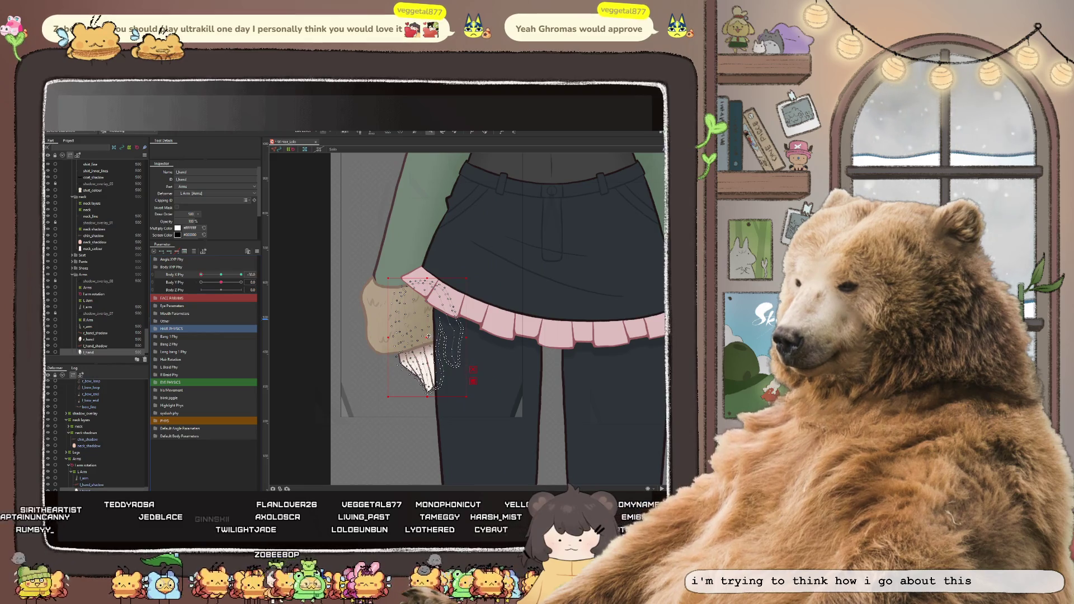
left_click_drag(430, 337, 421, 337)
left_click(316, 336)
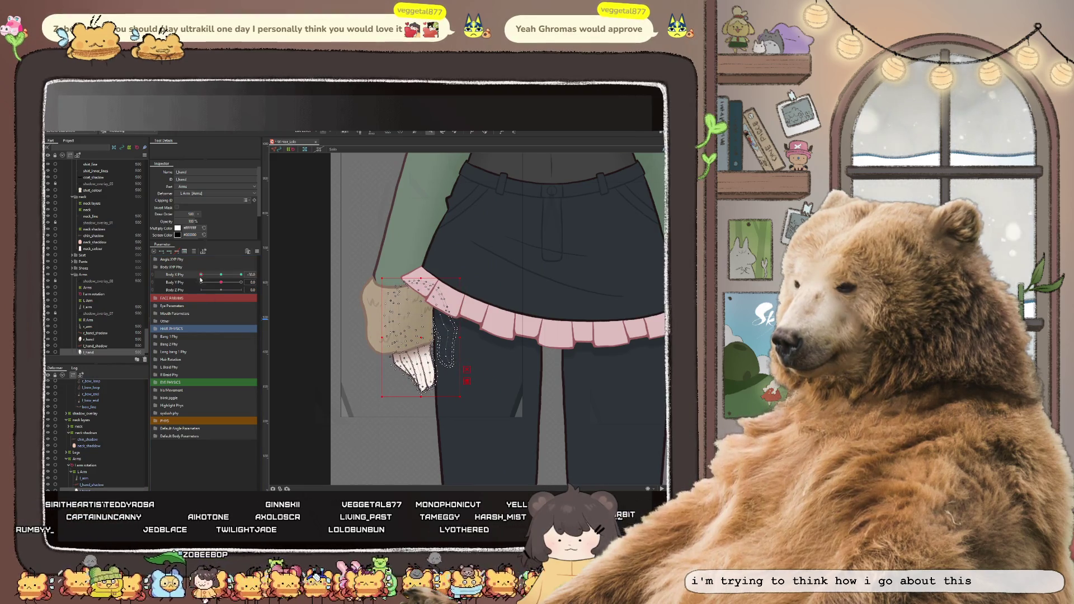
left_click_drag(220, 282, 199, 282)
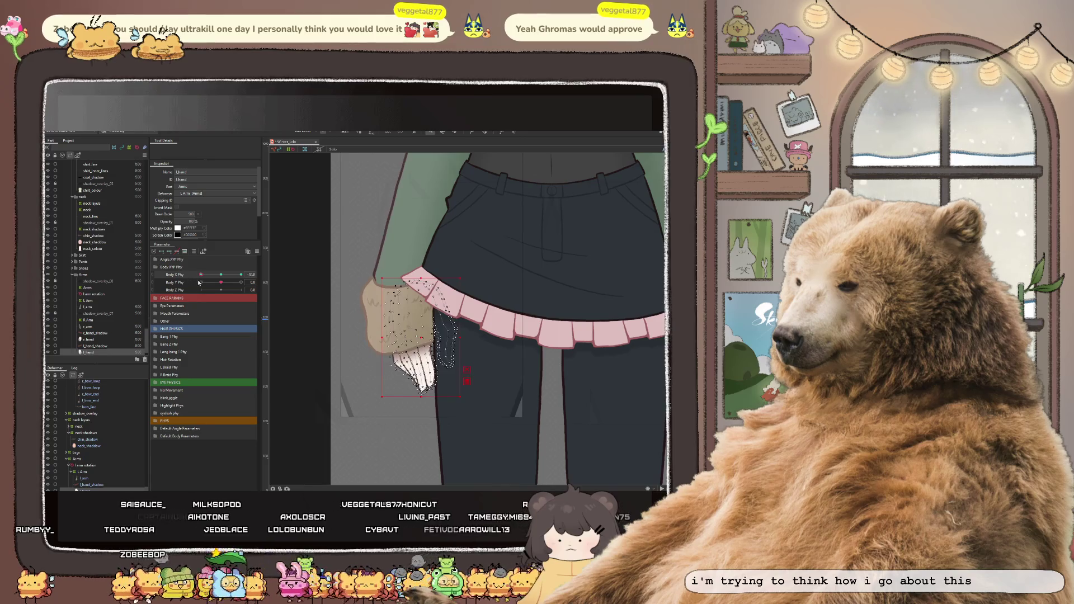
scroll(468, 336, "up", 2)
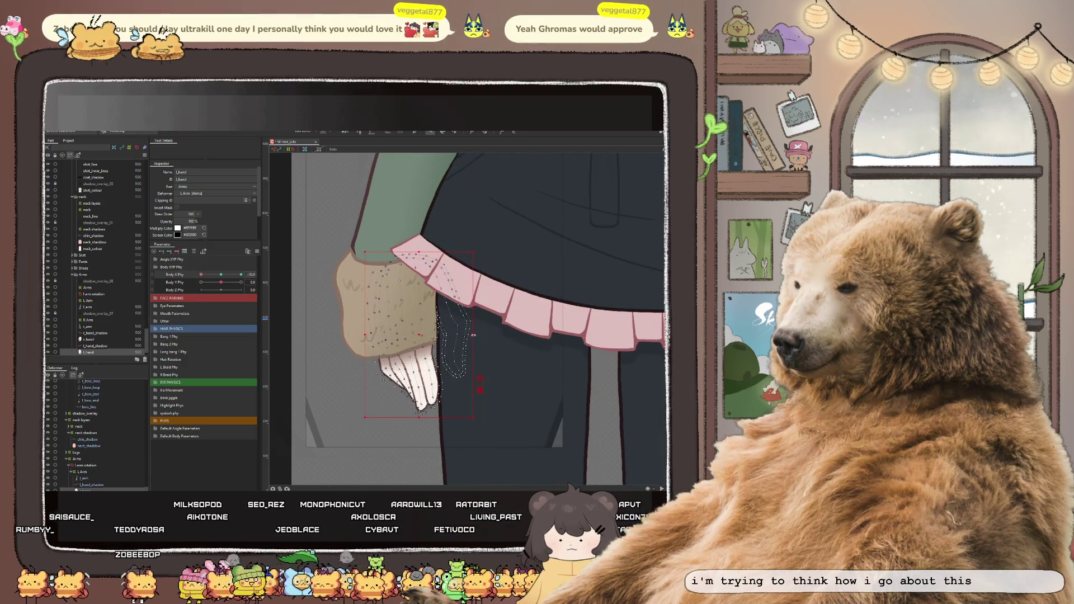
left_click_drag(471, 338, 464, 335)
key("b")
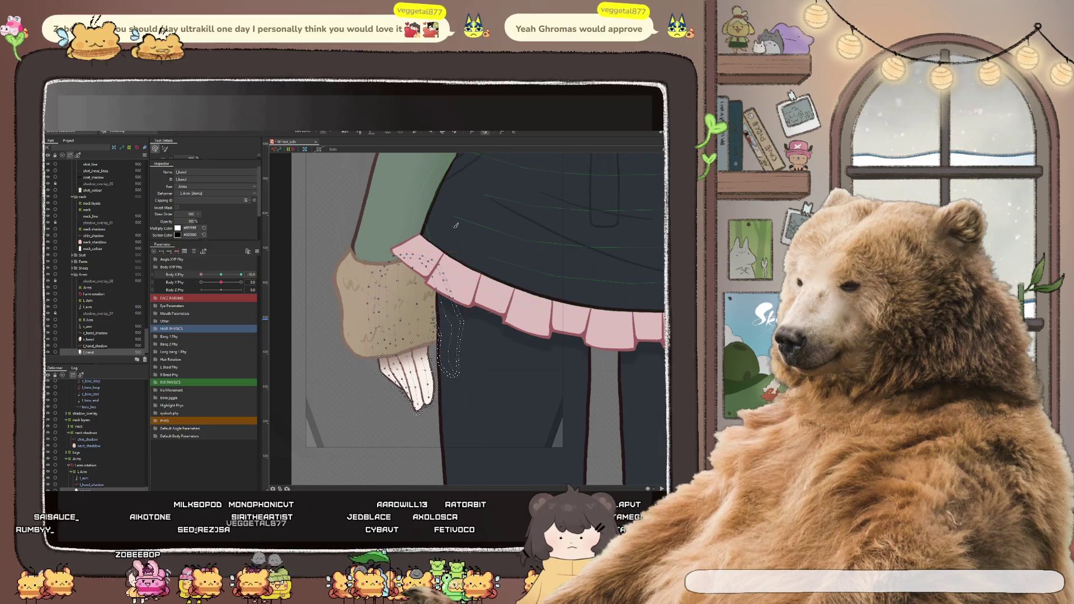
scroll(410, 369, "up", 1)
Brush the hand and cuff into a slimmer shape tucked beside the skirt under body physics sway
left_click_drag(321, 363, 319, 365)
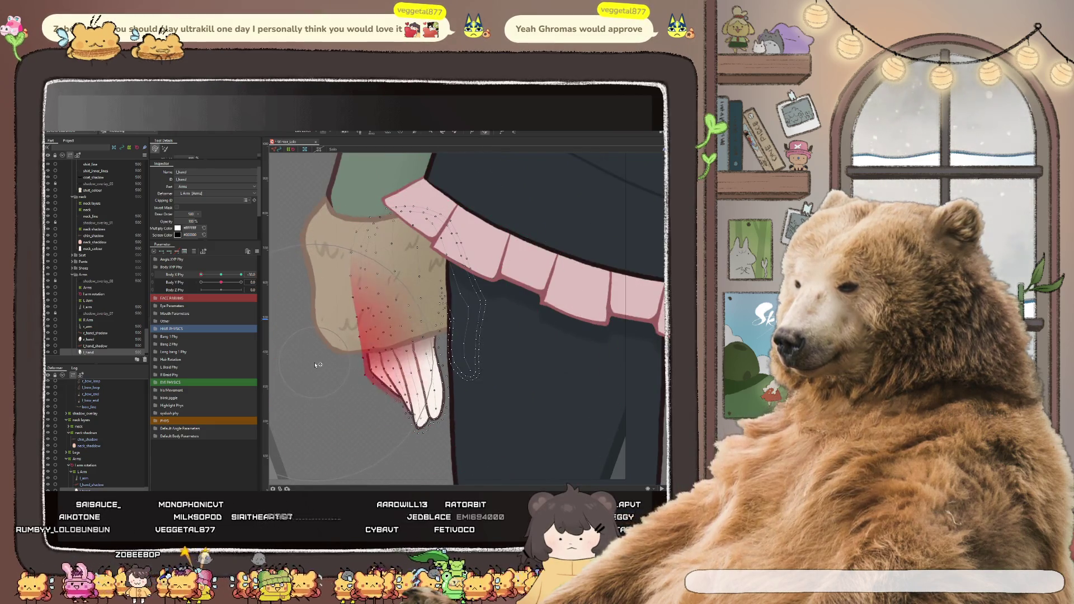
key("ctrl+z")
left_click_drag(428, 337, 412, 360)
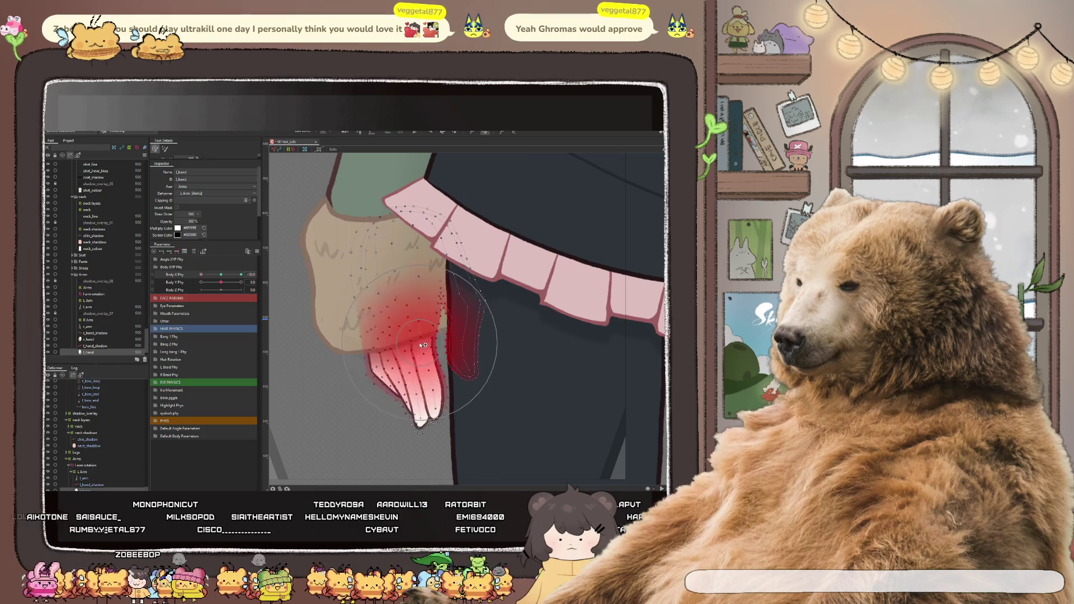
mouse_move(445, 319)
left_mouse_down()
mouse_move(427, 299)
mouse_move(470, 340)
left_mouse_up()
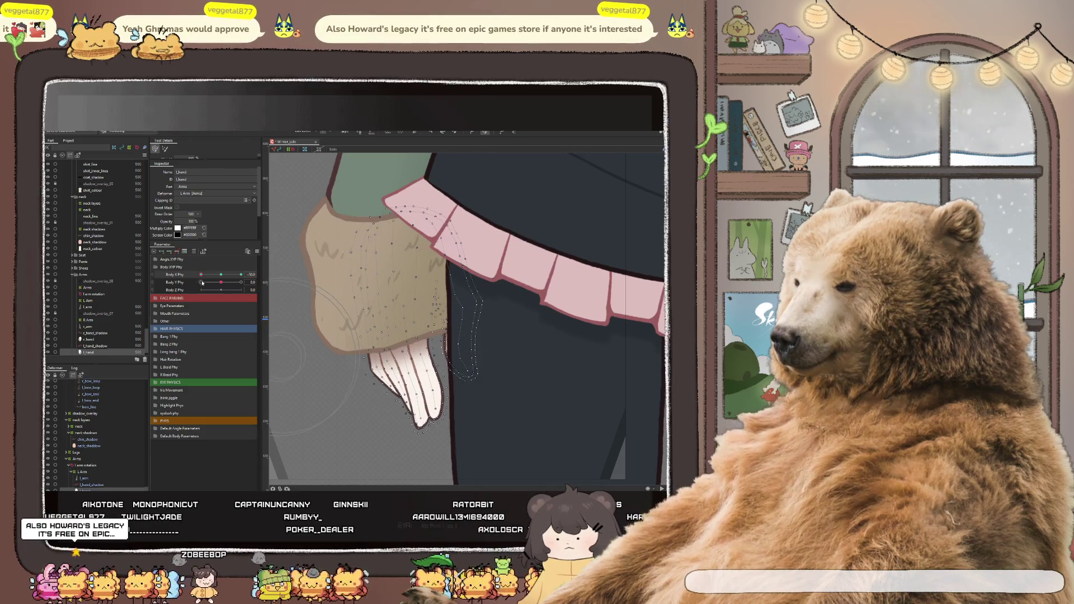
left_click_drag(220, 282, 250, 281)
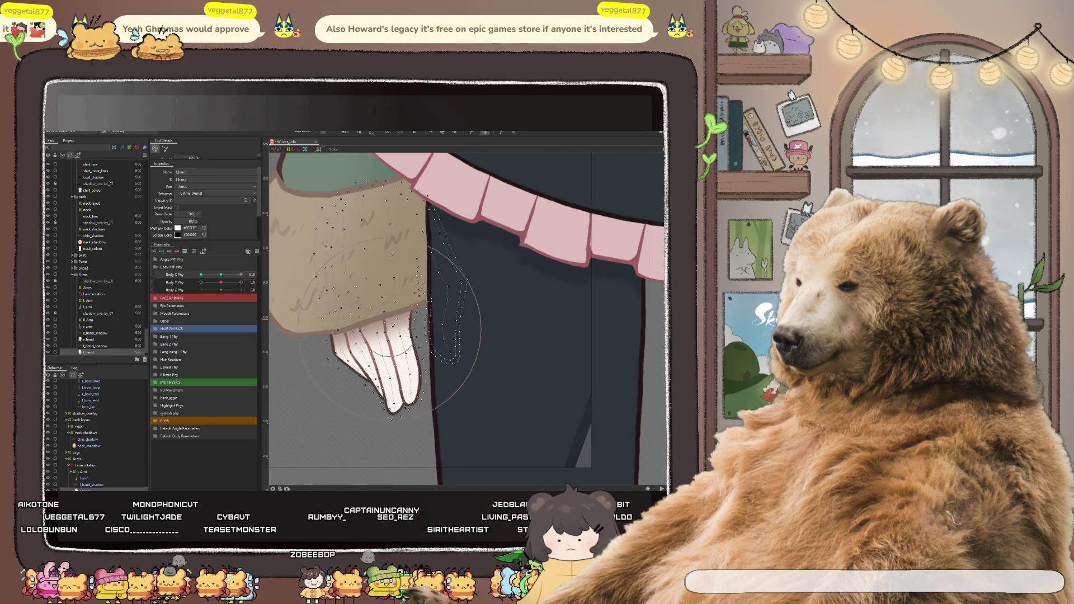
mouse_move(445, 310)
left_mouse_down()
mouse_move(399, 323)
mouse_move(337, 392)
left_mouse_up()
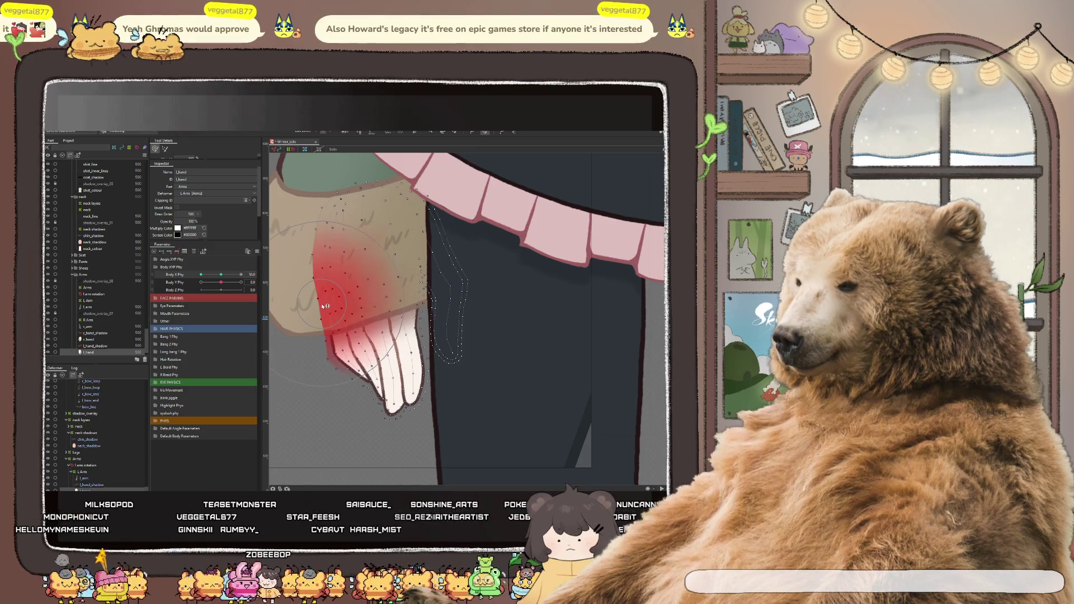
scroll(430, 311, "down", 2)
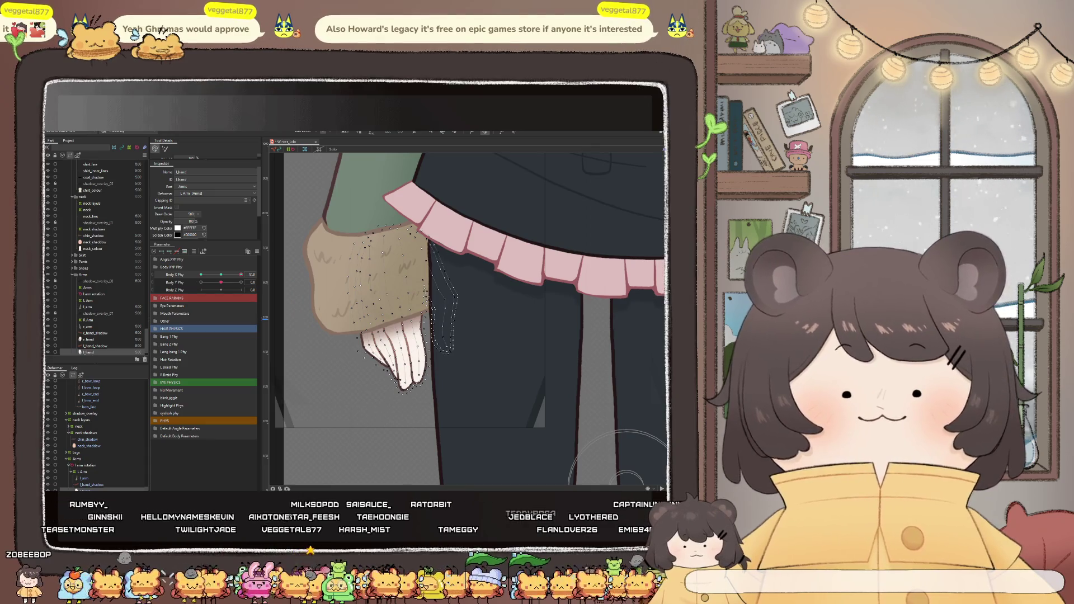
Set the body sway physics to another pose and select the hand mesh vertices for adjusting
left_click(236, 275)
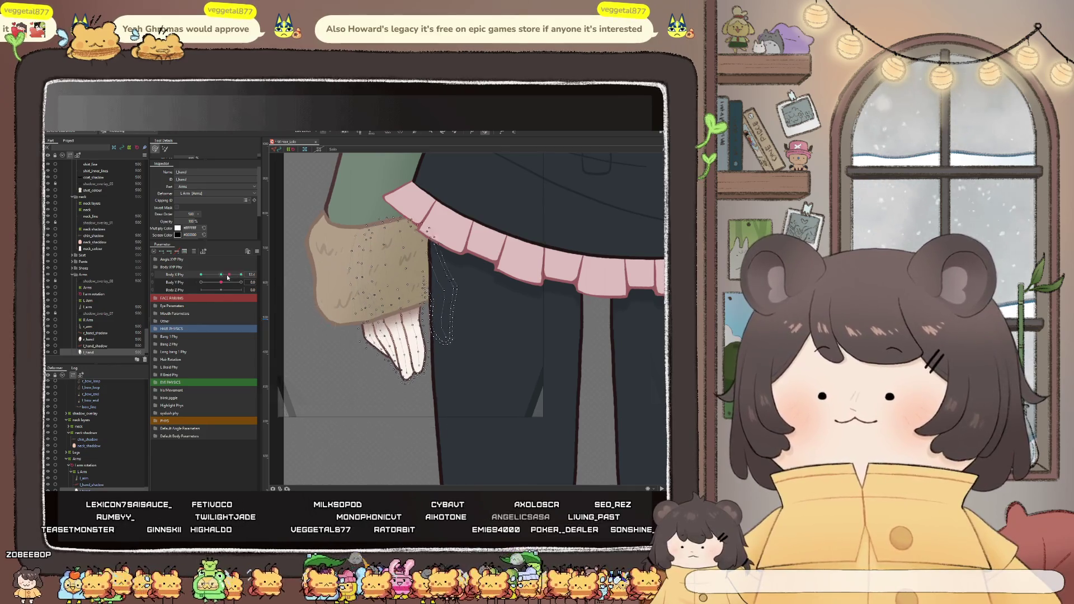
scroll(410, 375, "up", 2)
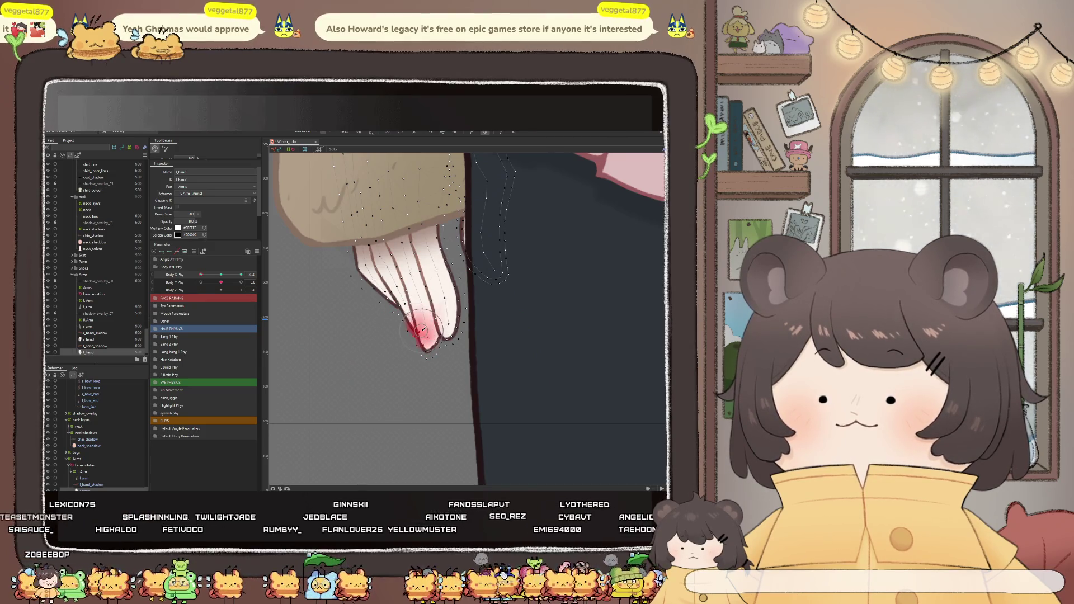
scroll(424, 334, "down", 5)
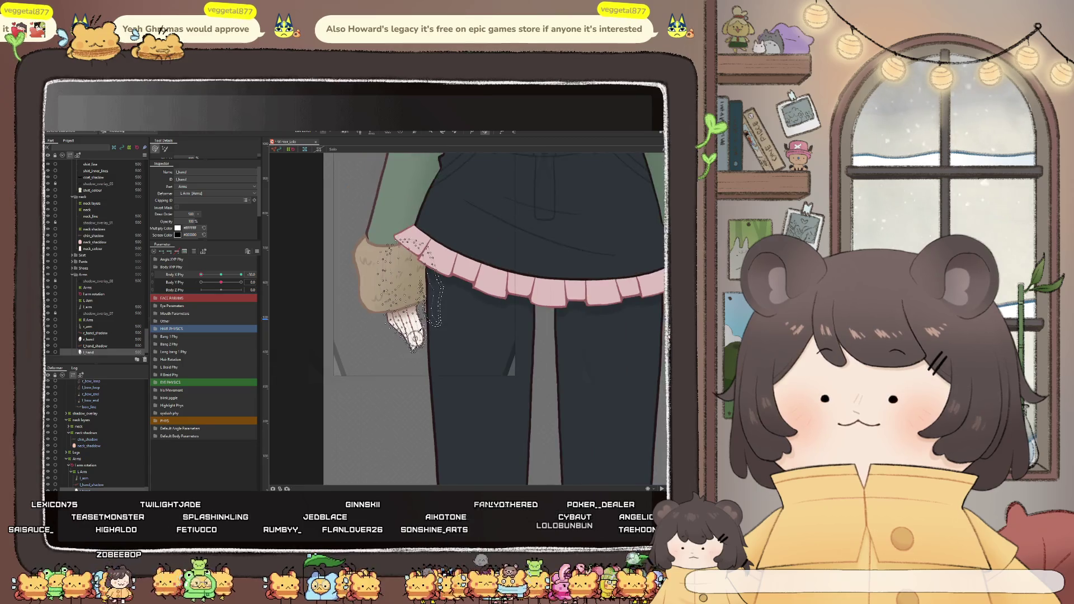
left_click_drag(222, 289, 200, 288)
scroll(470, 193, "up", 2)
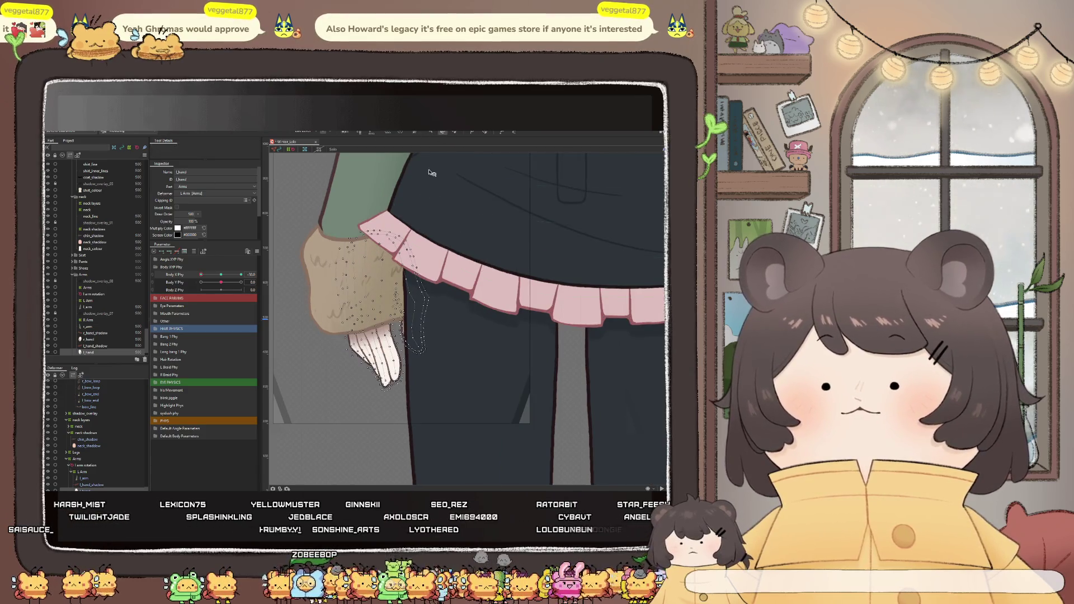
scroll(431, 359, "up", 2)
scroll(473, 298, "up", 2)
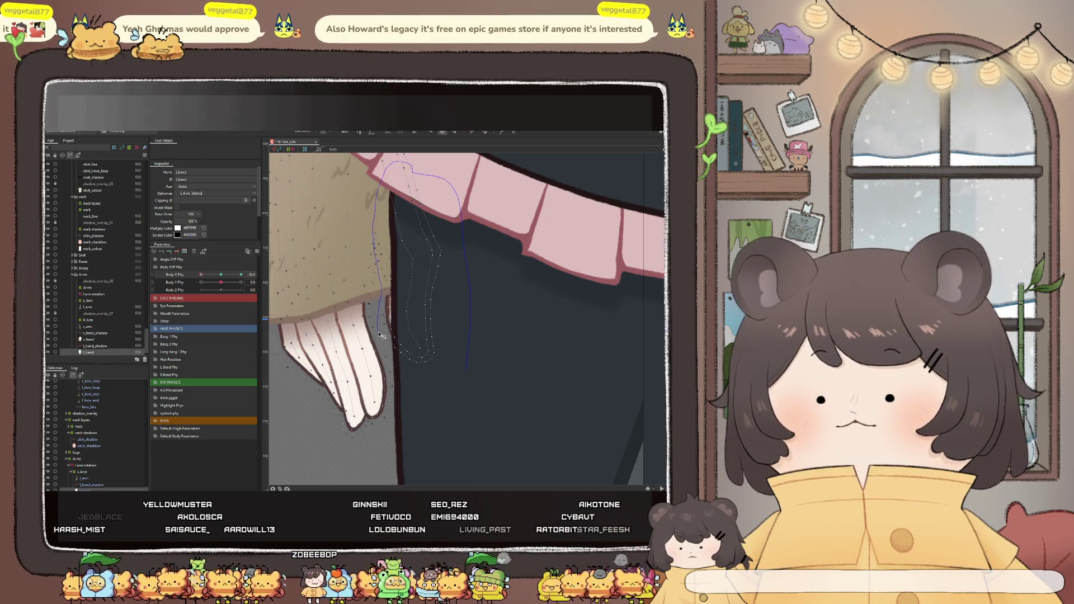
left_click(427, 138)
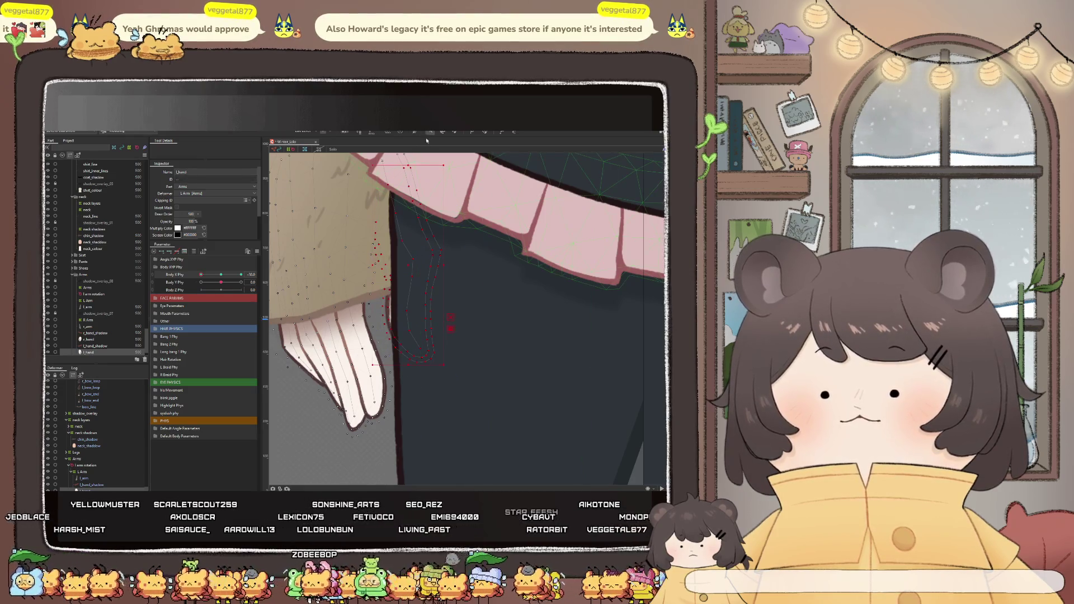
Shift the hand outline mesh left at about -4.7 Body X Phy and start editing the finger mesh
left_click_drag(409, 270, 397, 275)
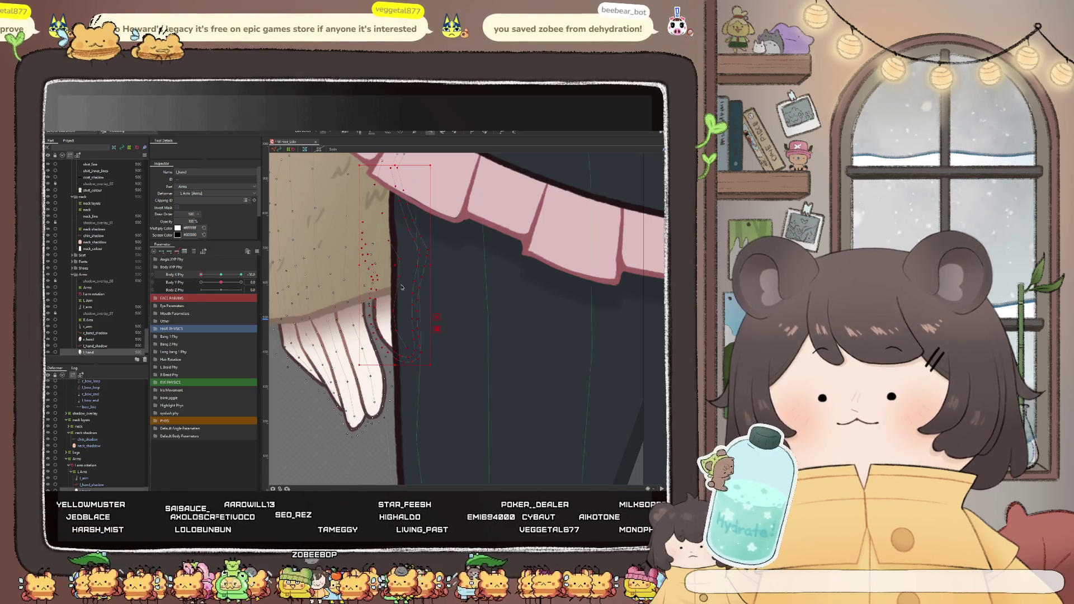
scroll(426, 336, "down", 3)
mouse_move(221, 283)
left_mouse_down()
mouse_move(229, 285)
mouse_move(218, 296)
left_mouse_up()
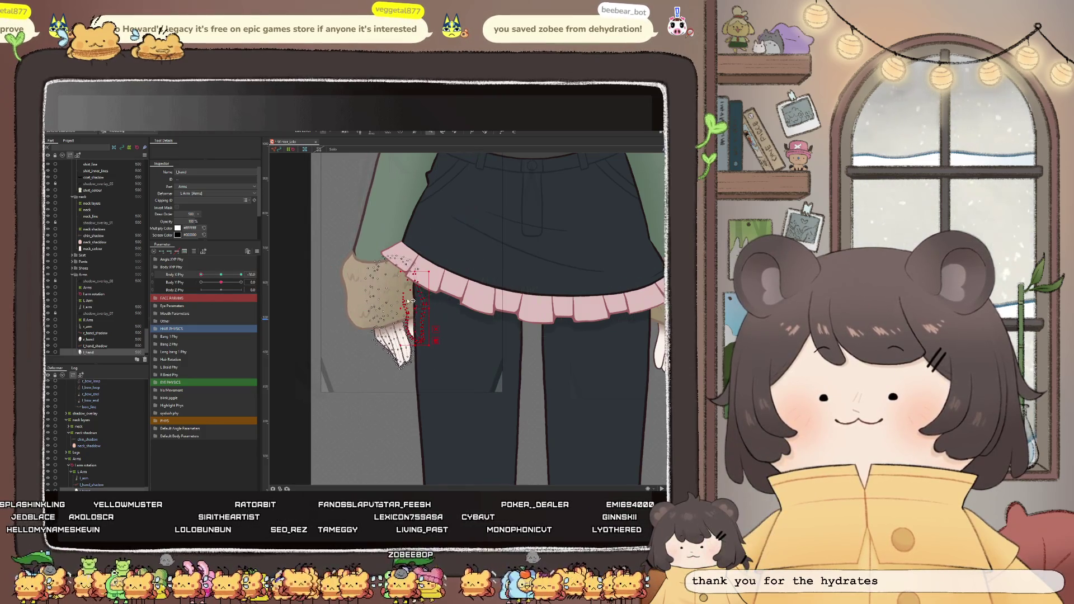
scroll(415, 314, "up", 3)
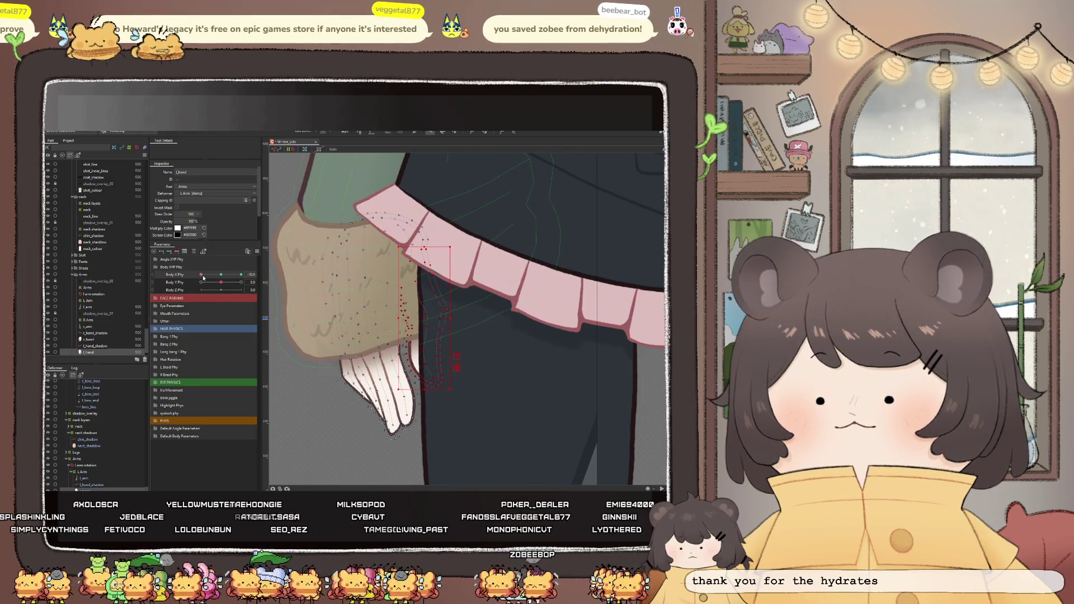
left_click_drag(221, 274, 214, 284)
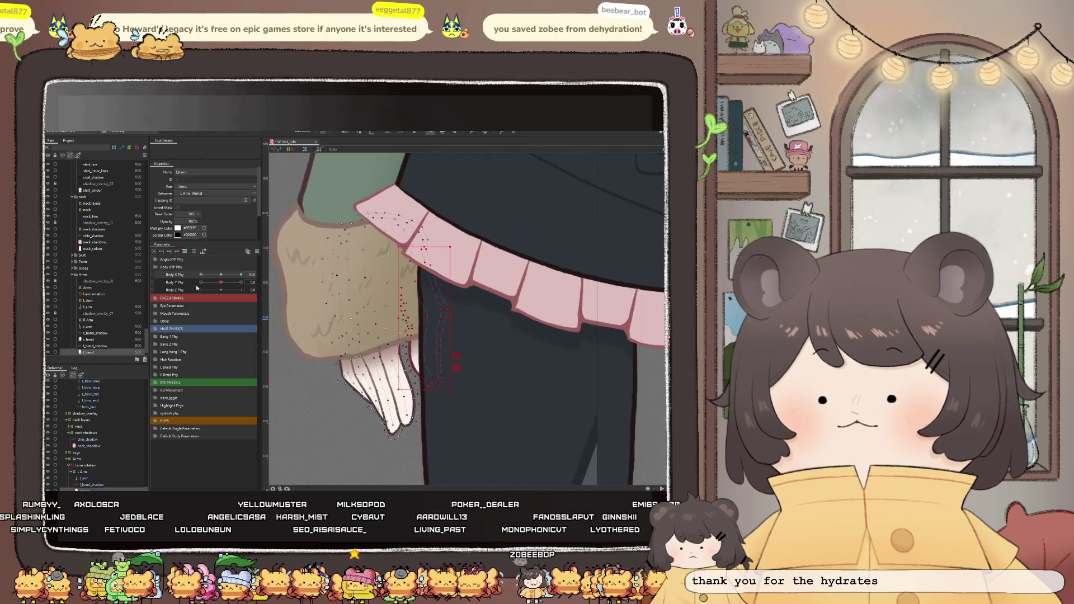
scroll(380, 385, "up", 2)
scroll(380, 384, "up", 2)
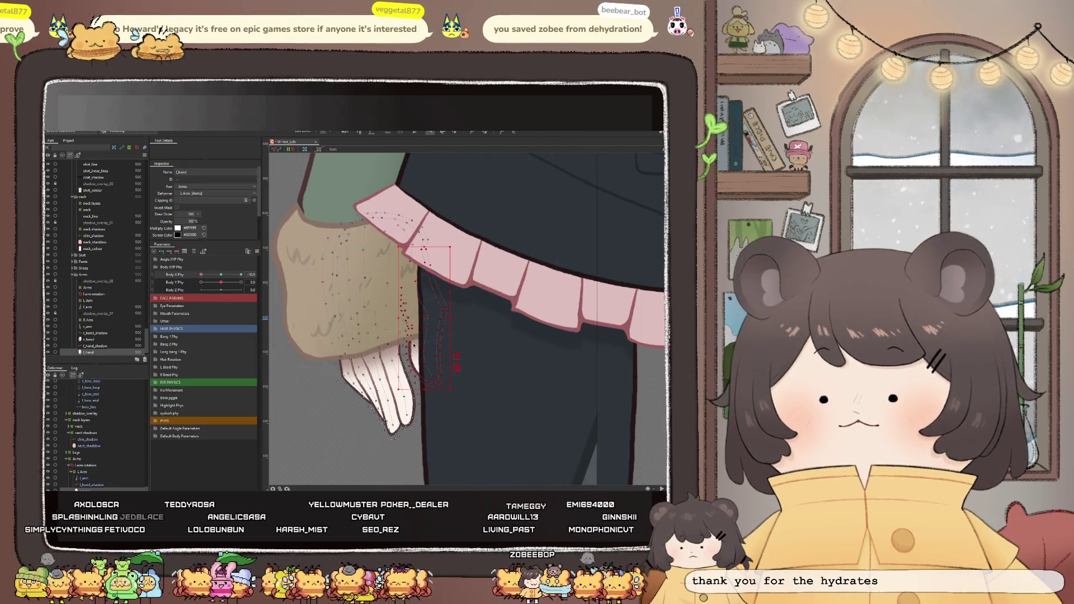
scroll(380, 385, "up", 2)
scroll(380, 385, "down", 2)
scroll(412, 363, "up", 2)
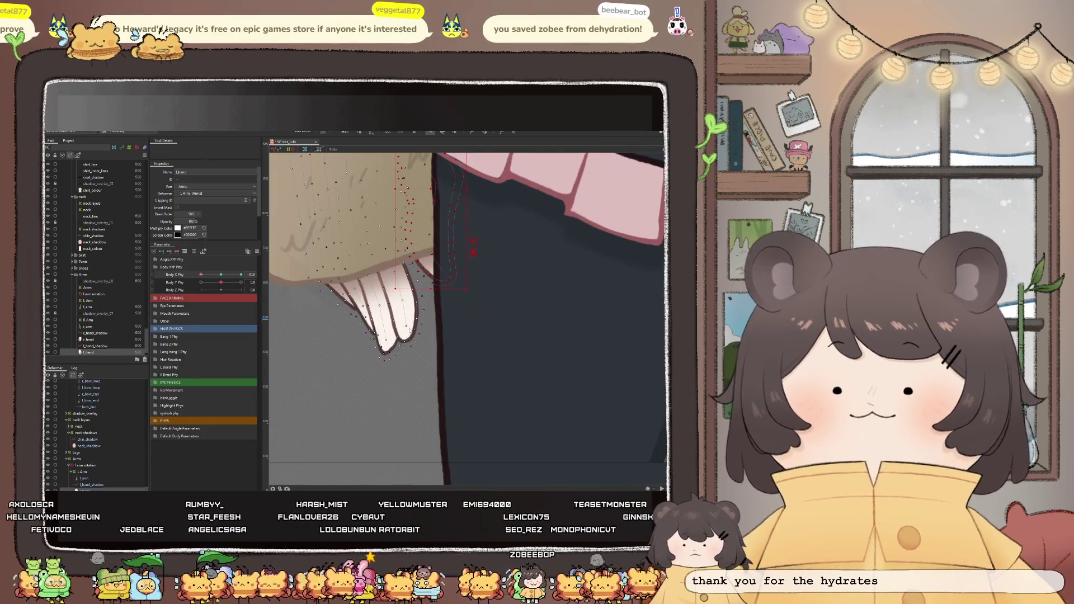
left_click(470, 132)
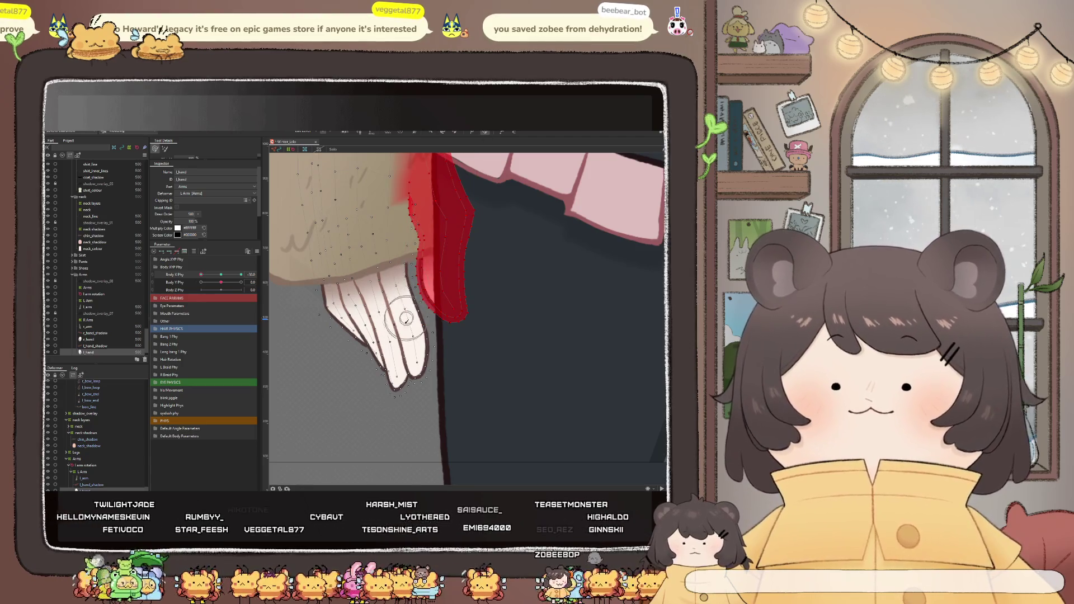
scroll(386, 319, "up", 2)
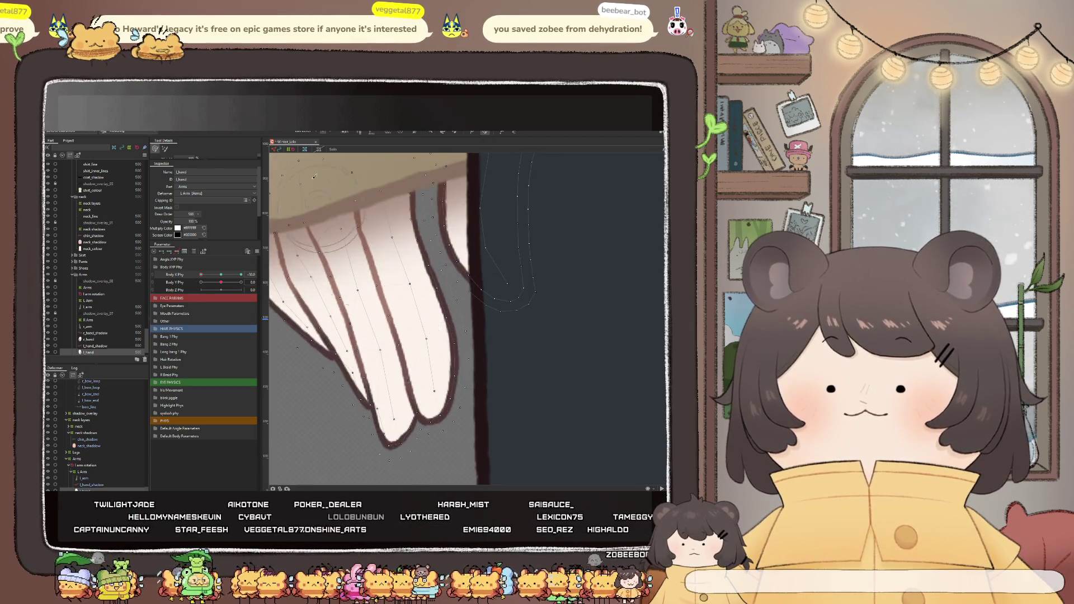
left_click(358, 132)
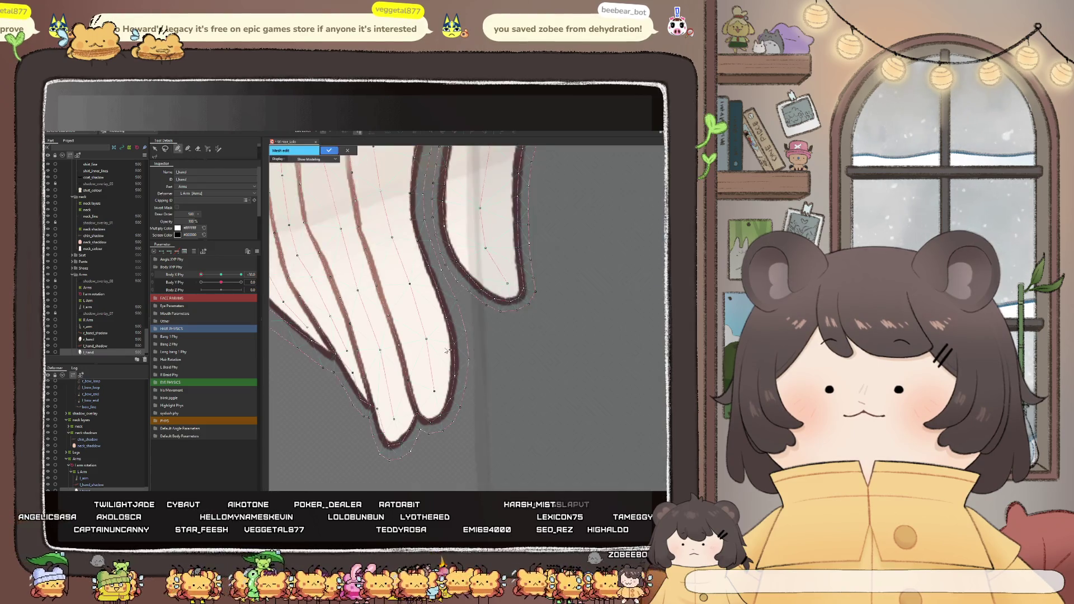
scroll(440, 203, "up", 3)
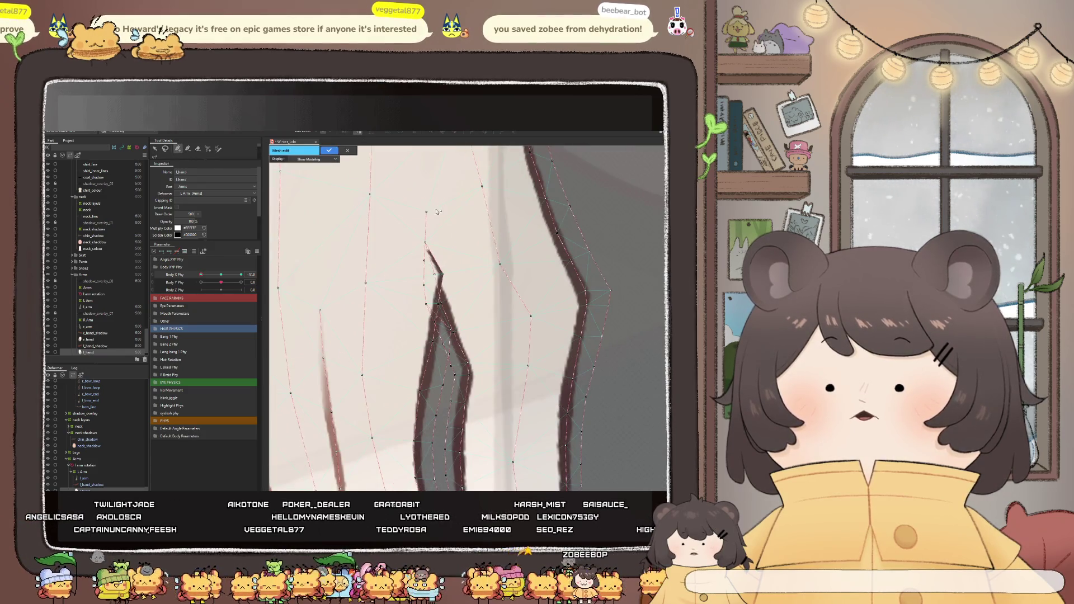
scroll(438, 208, "down", 3)
Isolate the hand mesh and nudge the finger-edge vertex onto the drawn line
key("Return")
scroll(452, 295, "up", 2)
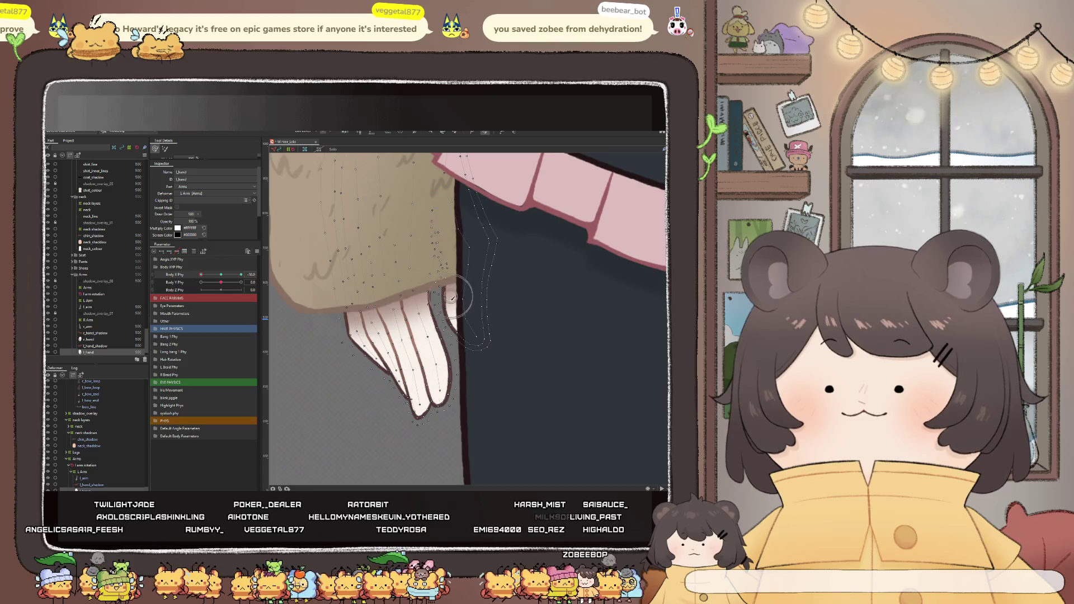
left_click(331, 150)
scroll(444, 191, "up", 2)
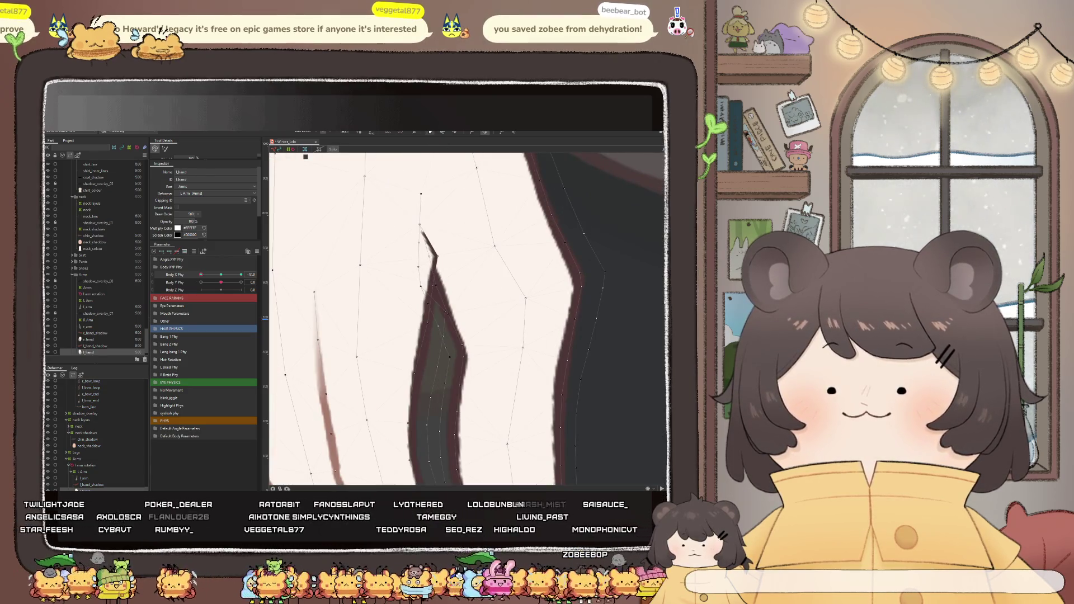
scroll(436, 236, "up", 1)
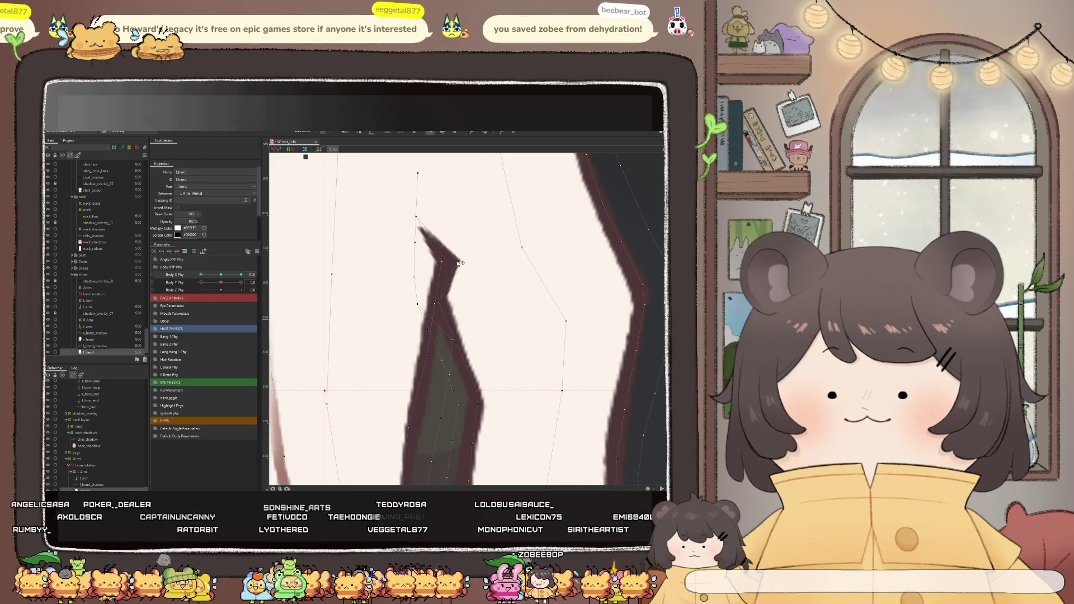
left_click_drag(429, 267, 434, 268)
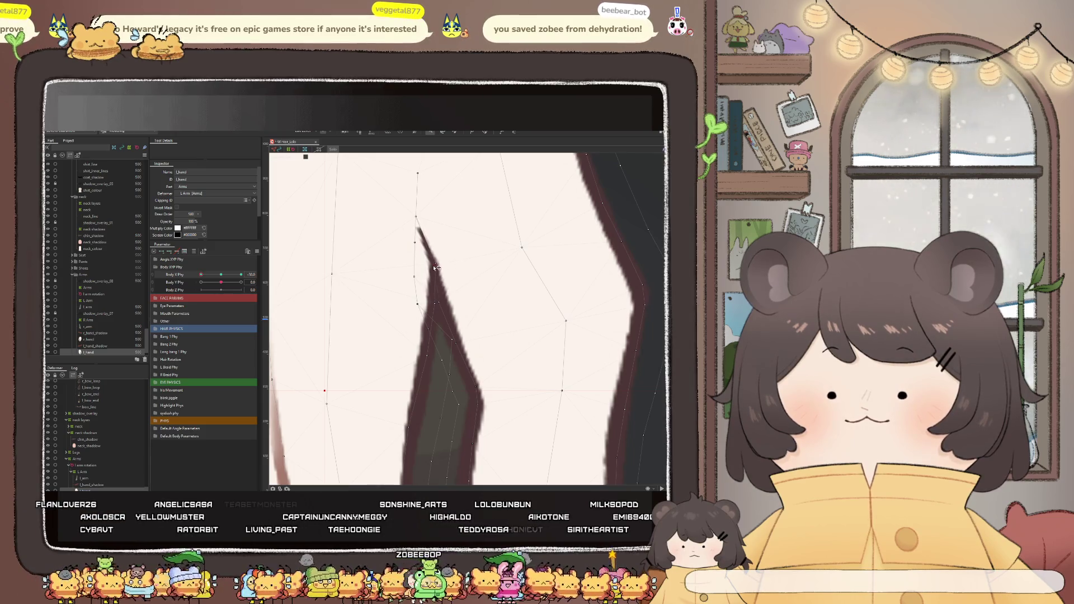
scroll(435, 268, "down", 5)
scroll(433, 245, "up", 5)
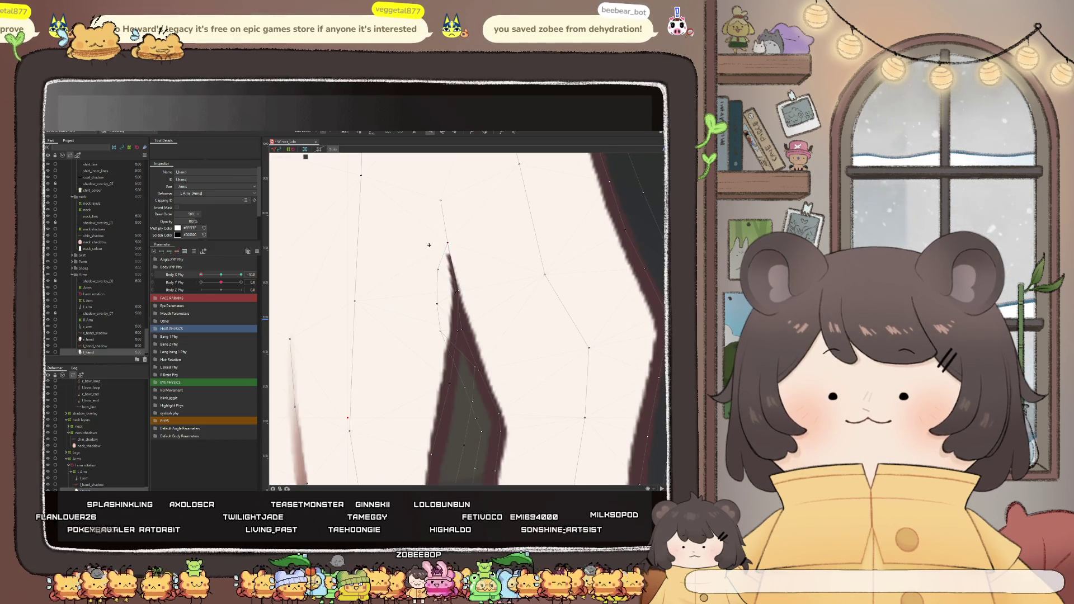
scroll(447, 243, "down", 5)
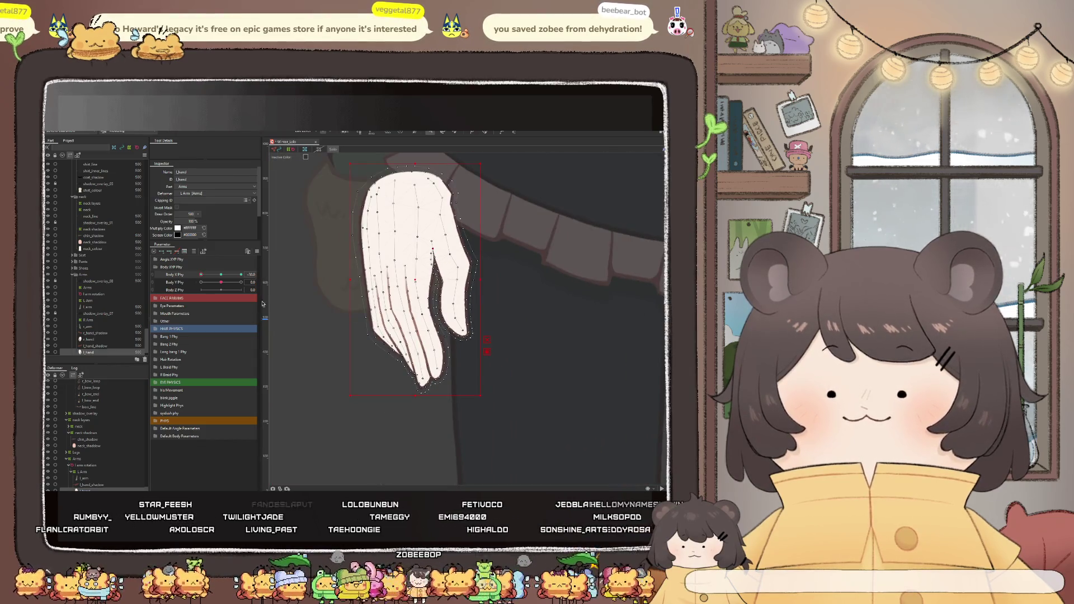
Select the finger vertices and shift them down-left for the swayed pose
mouse_move(210, 279)
left_mouse_down()
mouse_move(217, 288)
mouse_move(199, 290)
mouse_move(210, 290)
left_mouse_up()
scroll(445, 380, "up", 2)
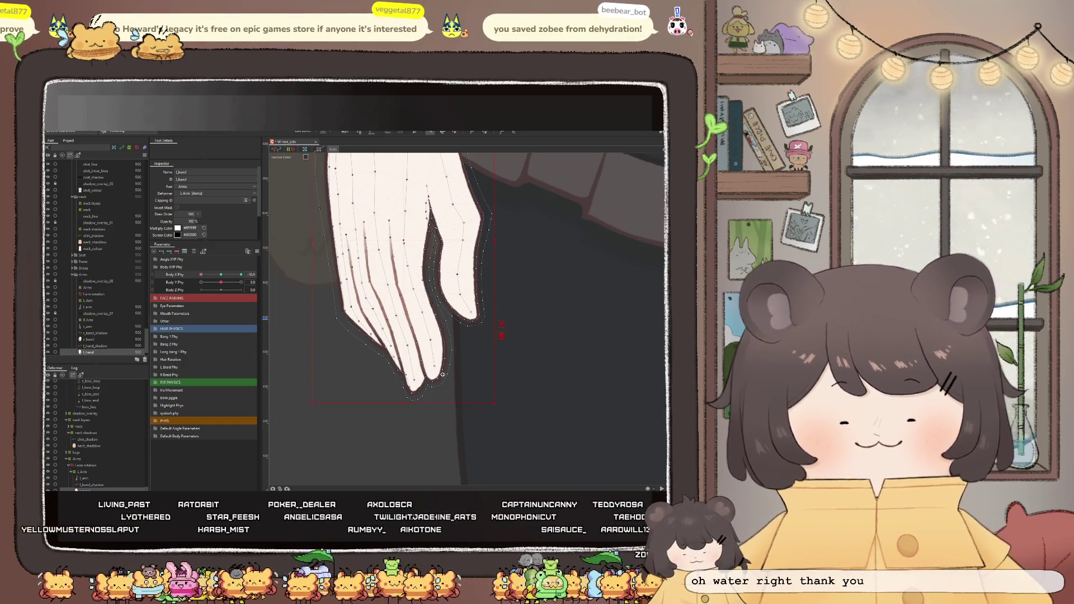
scroll(441, 290, "up", 2)
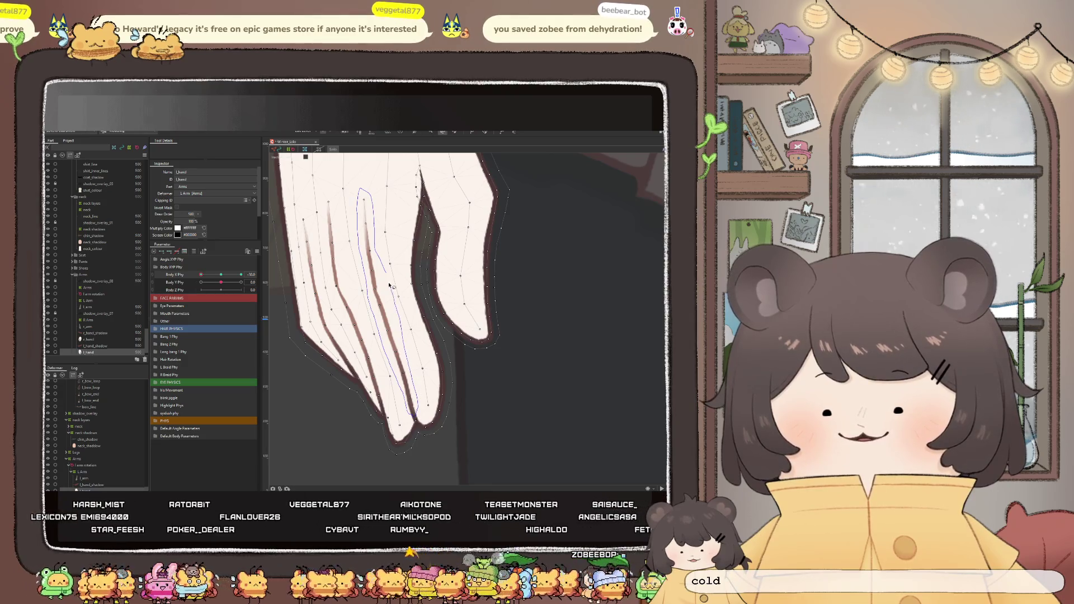
left_click_drag(361, 199, 411, 395)
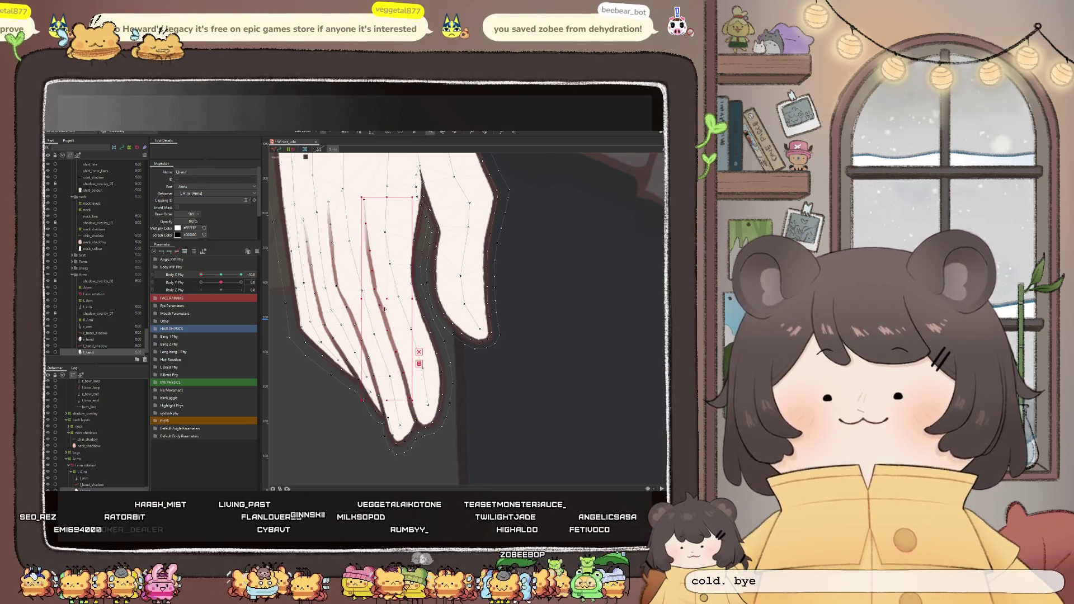
left_click_drag(391, 304, 382, 306)
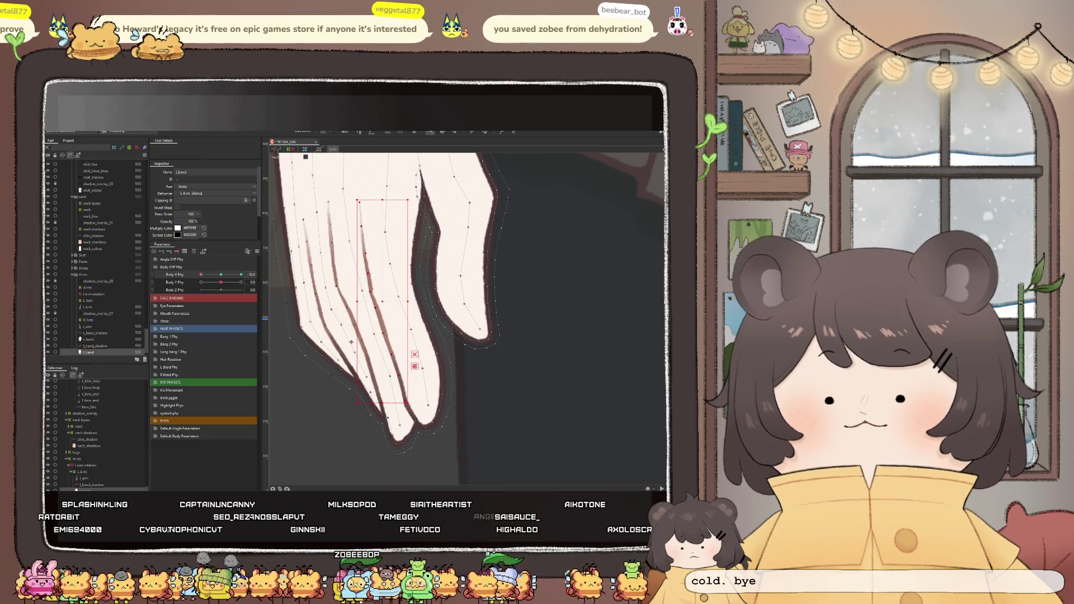
left_click(416, 420)
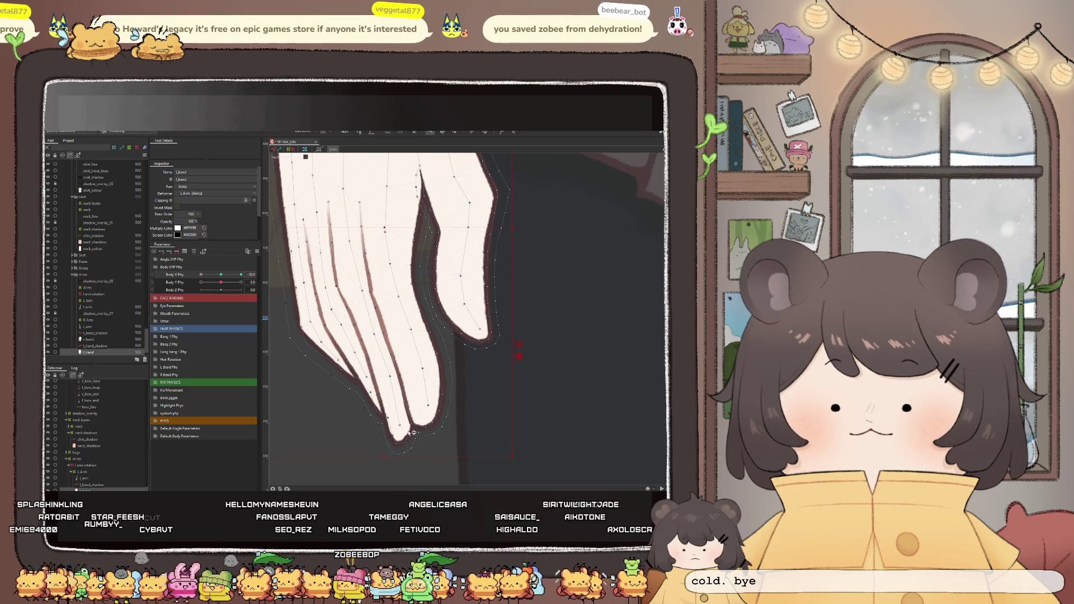
left_click_drag(202, 274, 220, 283)
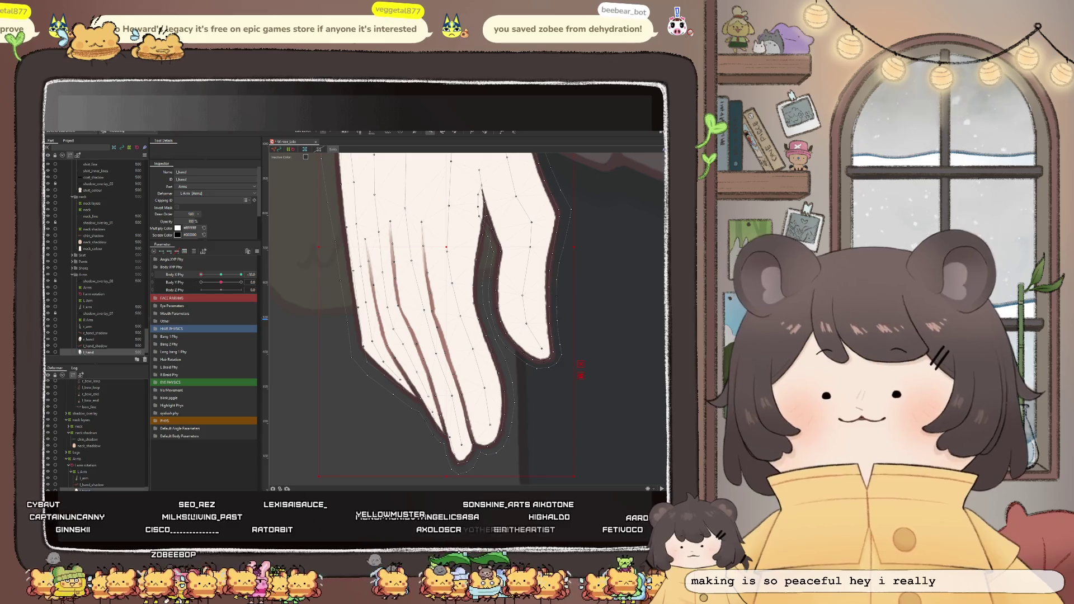
Push the hand's left-edge vertices right and up, then test with Body X Phy at 30
mouse_move(356, 179)
left_mouse_down()
mouse_move(412, 390)
mouse_move(386, 343)
mouse_move(375, 268)
left_mouse_up()
mouse_move(374, 210)
left_mouse_down()
mouse_move(371, 179)
mouse_move(341, 180)
left_mouse_up()
scroll(369, 206, "up", 5)
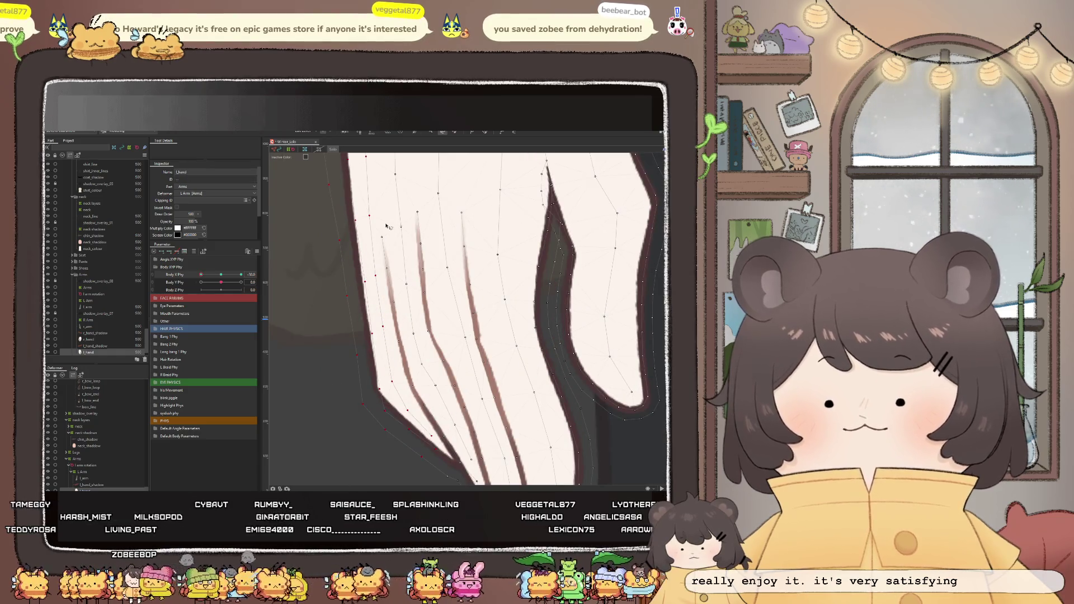
left_click_drag(418, 138, 441, 354)
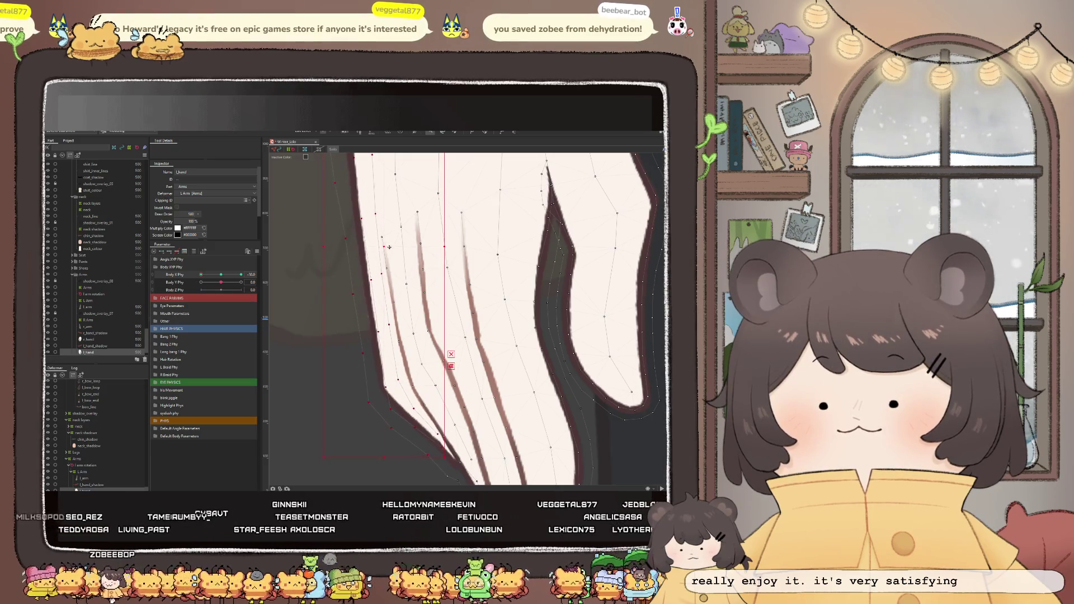
left_click_drag(384, 254, 390, 246)
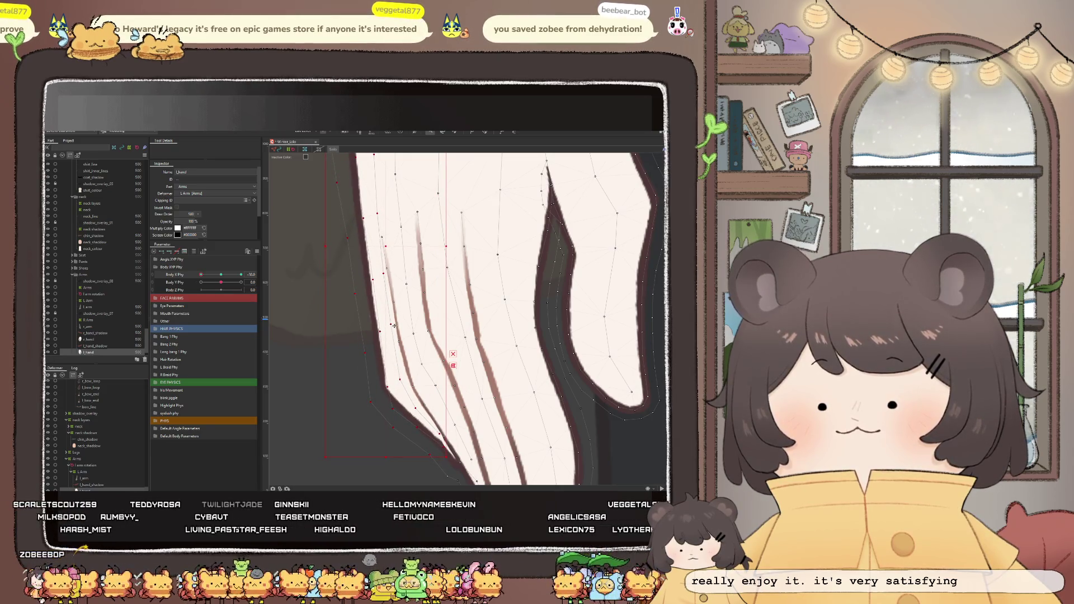
left_click(386, 275)
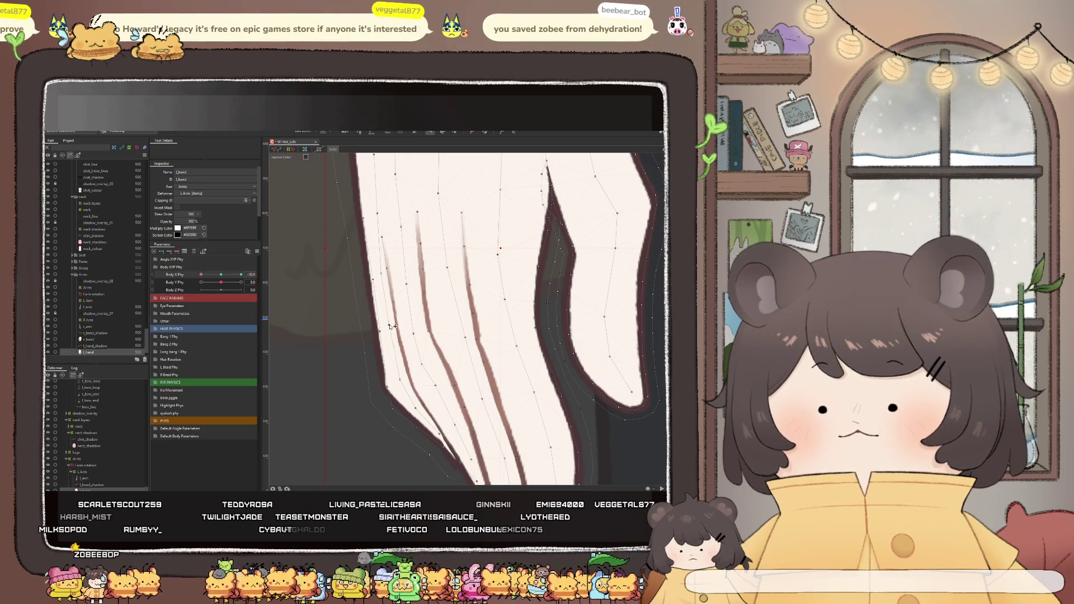
left_click(396, 382)
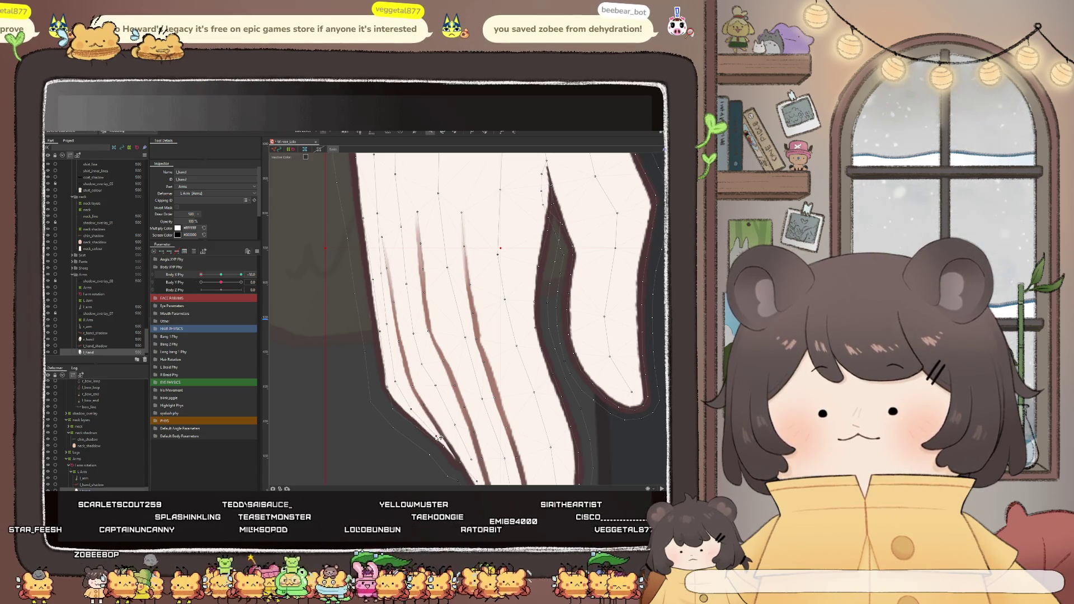
scroll(436, 437, "down", 5)
mouse_move(210, 277)
left_mouse_down()
mouse_move(224, 290)
mouse_move(210, 294)
left_mouse_up()
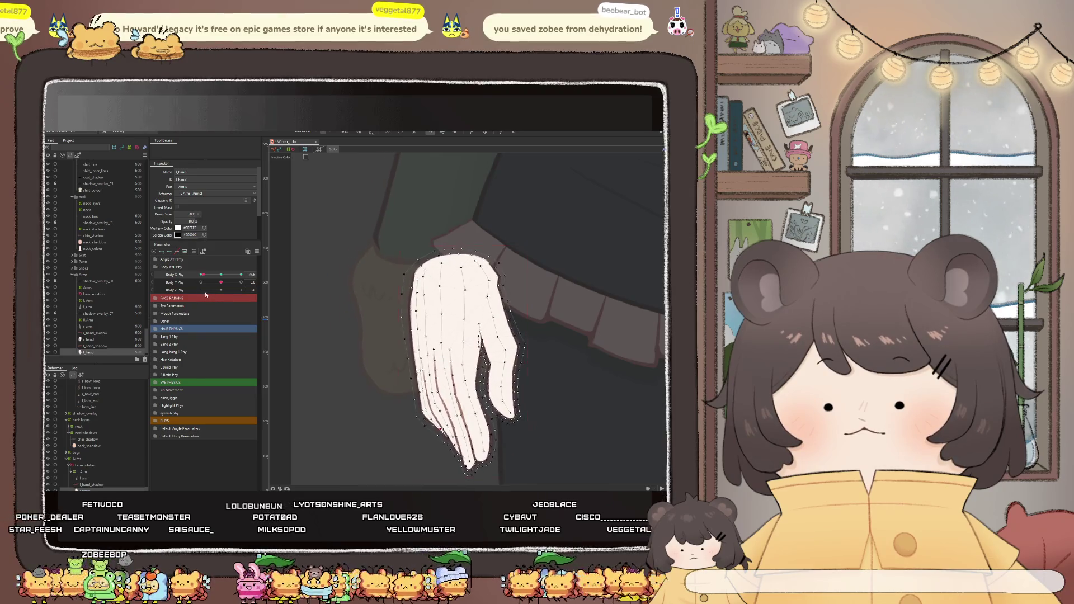
left_click_drag(209, 291, 256, 294)
scroll(446, 230, "down", 3)
scroll(445, 230, "up", 5)
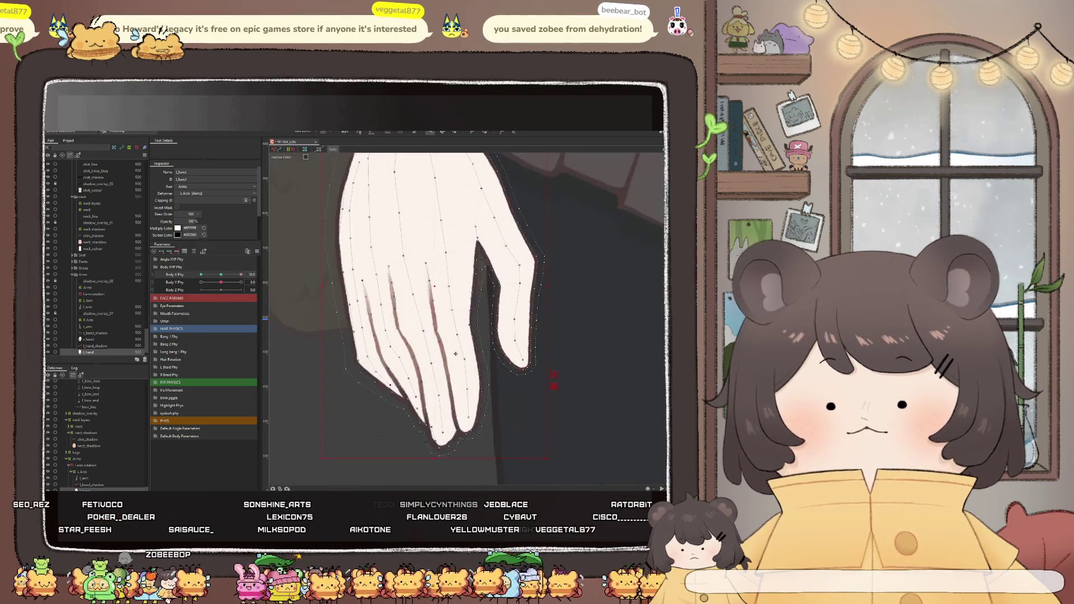
scroll(436, 286, "down", 2)
scroll(424, 344, "up", 3)
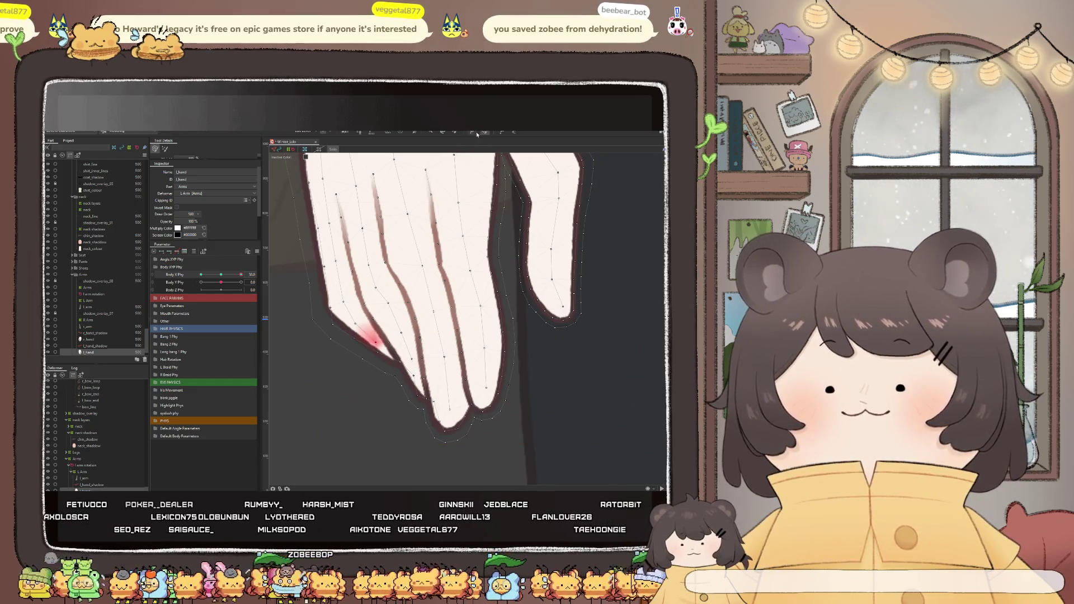
Paint weights onto the fingertip vertices and scrub Body X Phy to check the fingers bend smoothly
left_click(447, 133)
left_click_drag(438, 370, 409, 287)
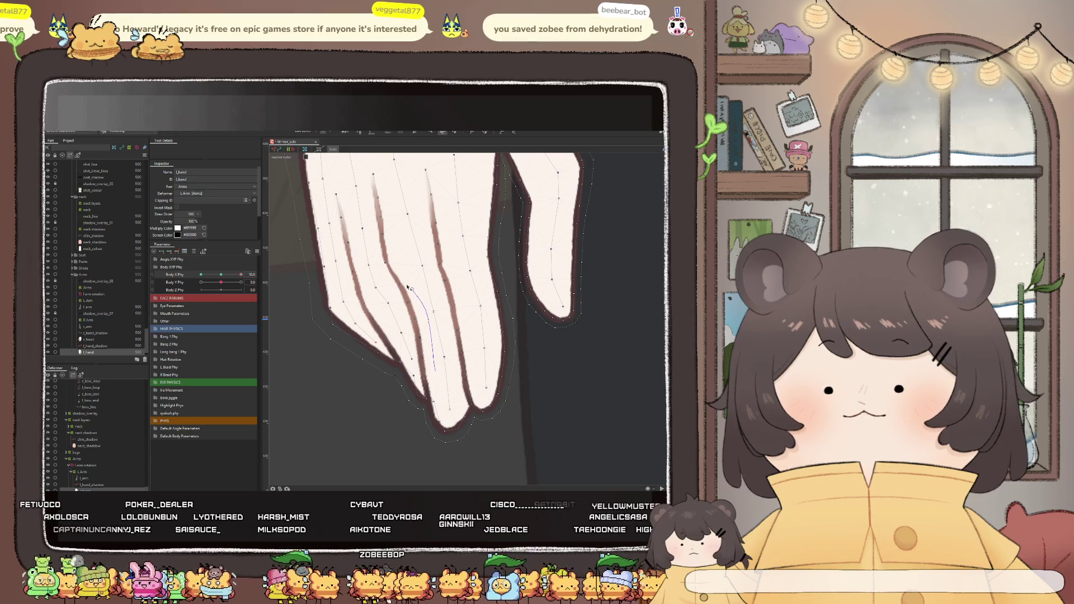
left_click_drag(438, 366, 419, 317)
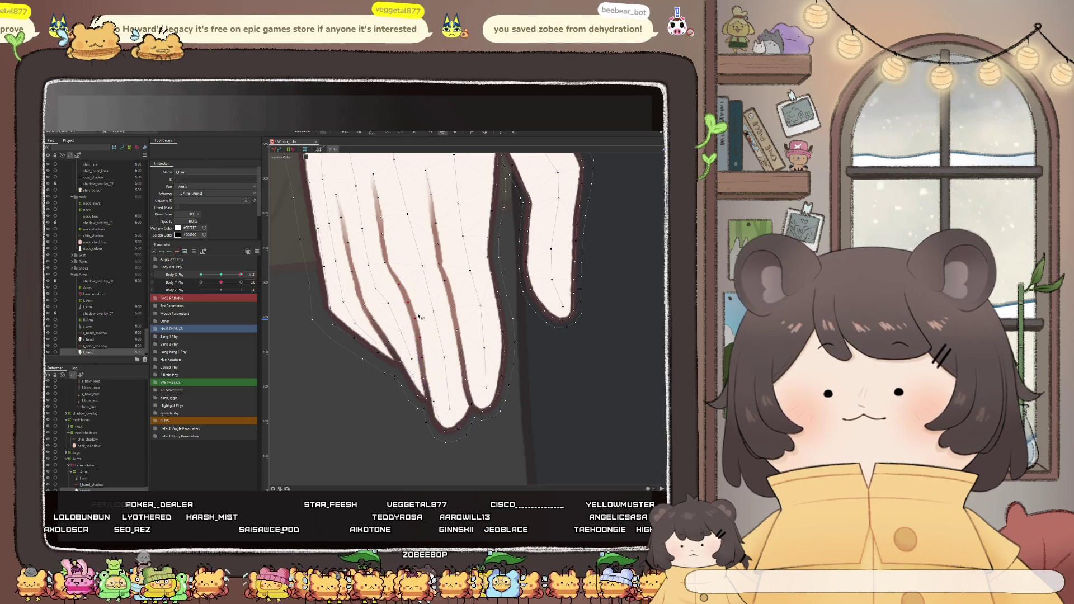
key("b")
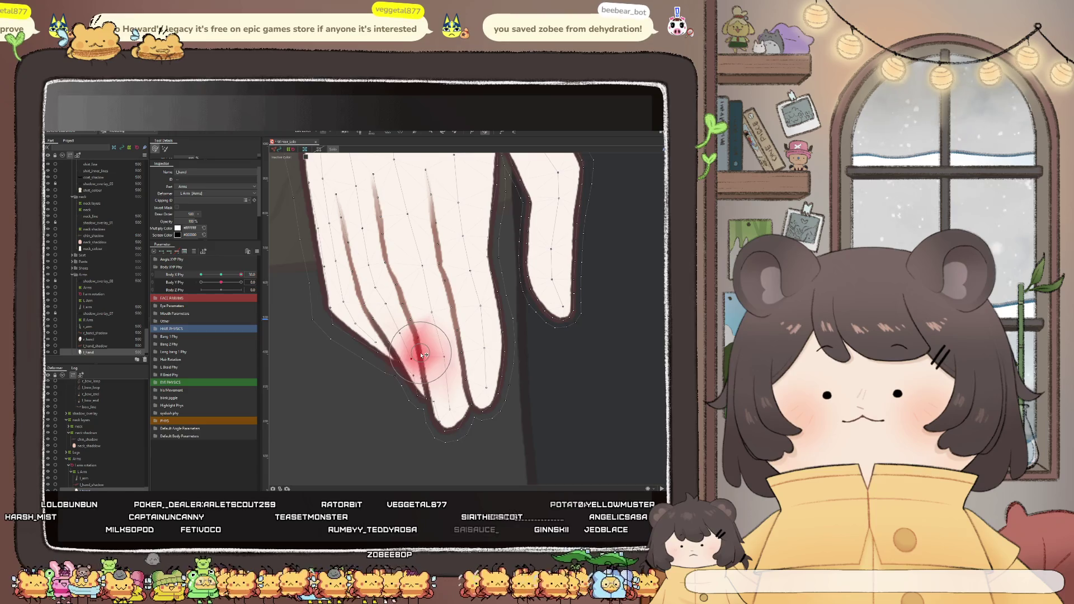
scroll(295, 316, "down", 2)
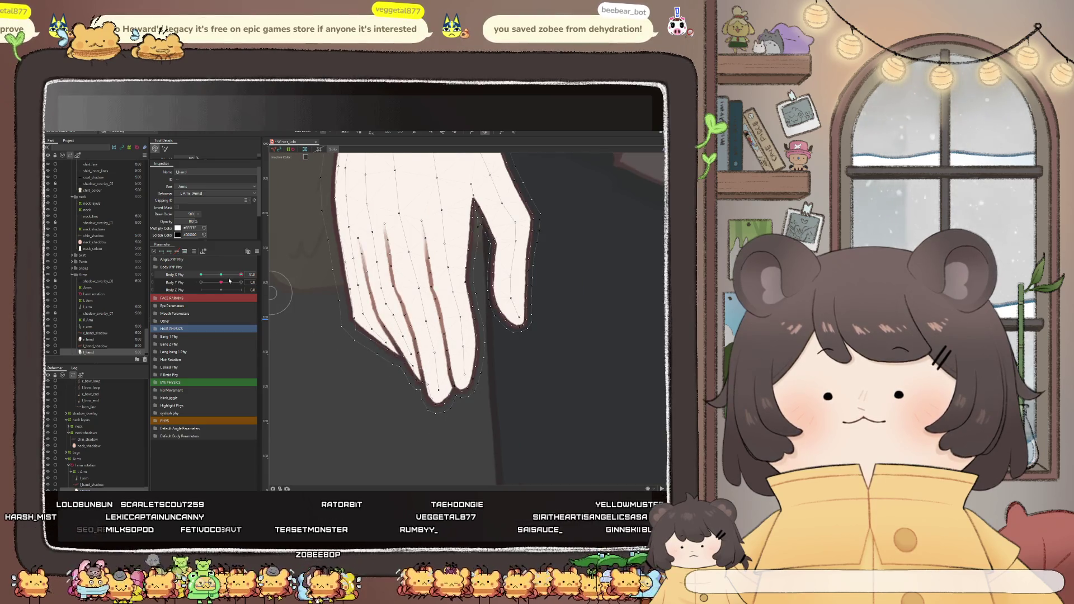
mouse_move(220, 274)
left_mouse_down()
mouse_move(226, 287)
mouse_move(252, 290)
left_mouse_up()
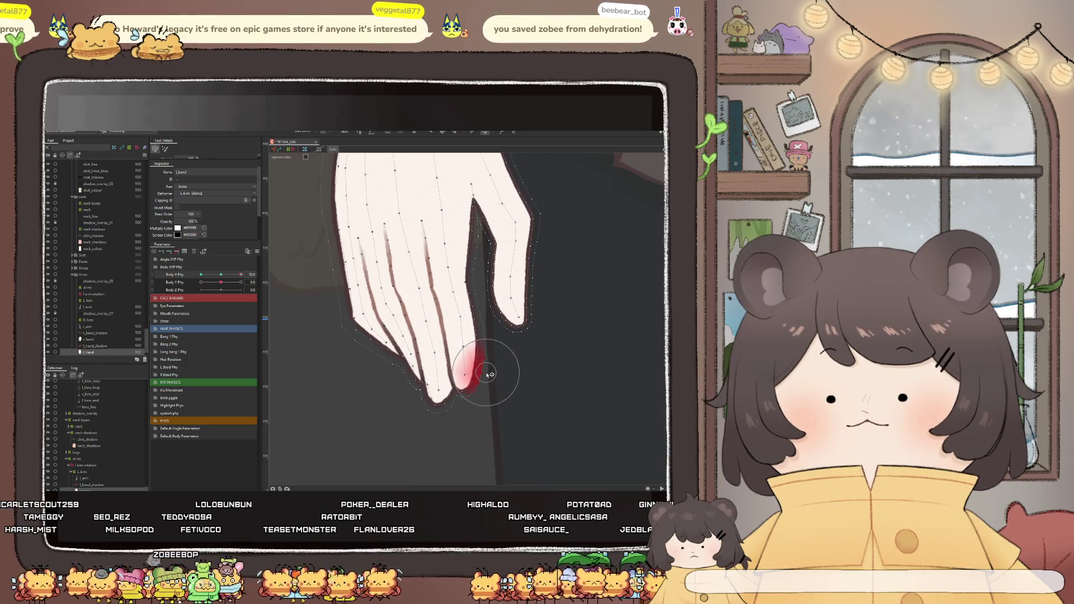
left_click_drag(487, 372, 487, 370)
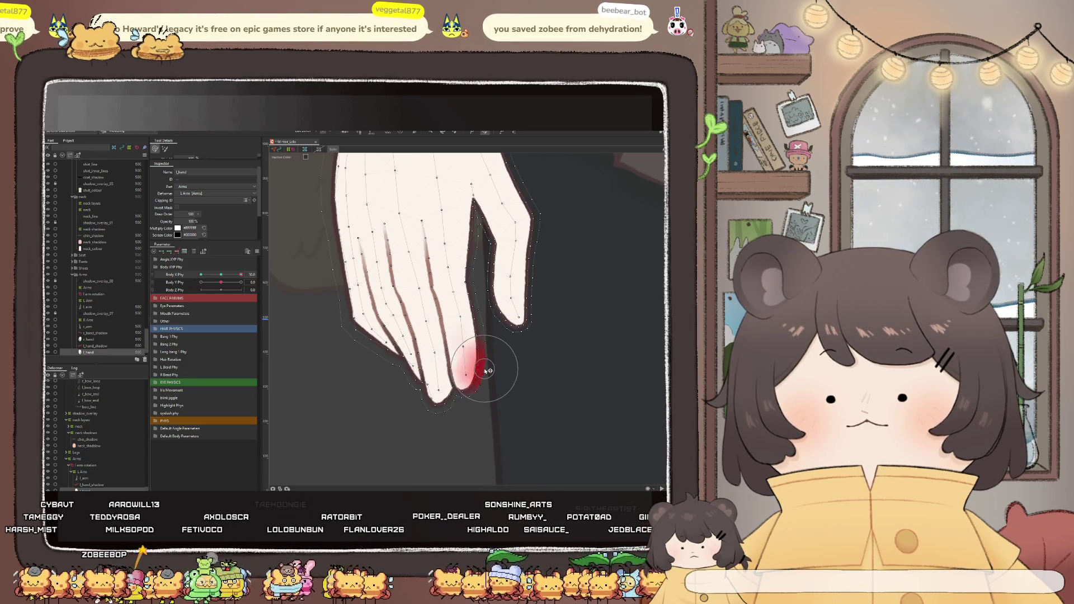
mouse_move(221, 282)
left_mouse_down()
mouse_move(199, 288)
mouse_move(211, 282)
left_mouse_up()
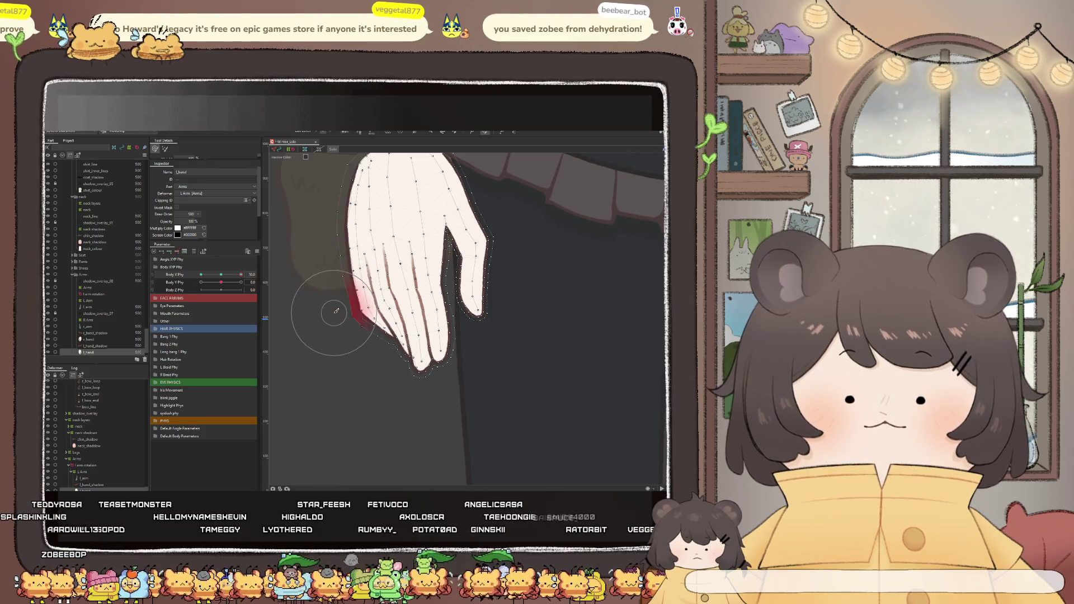
scroll(287, 340, "down", 5)
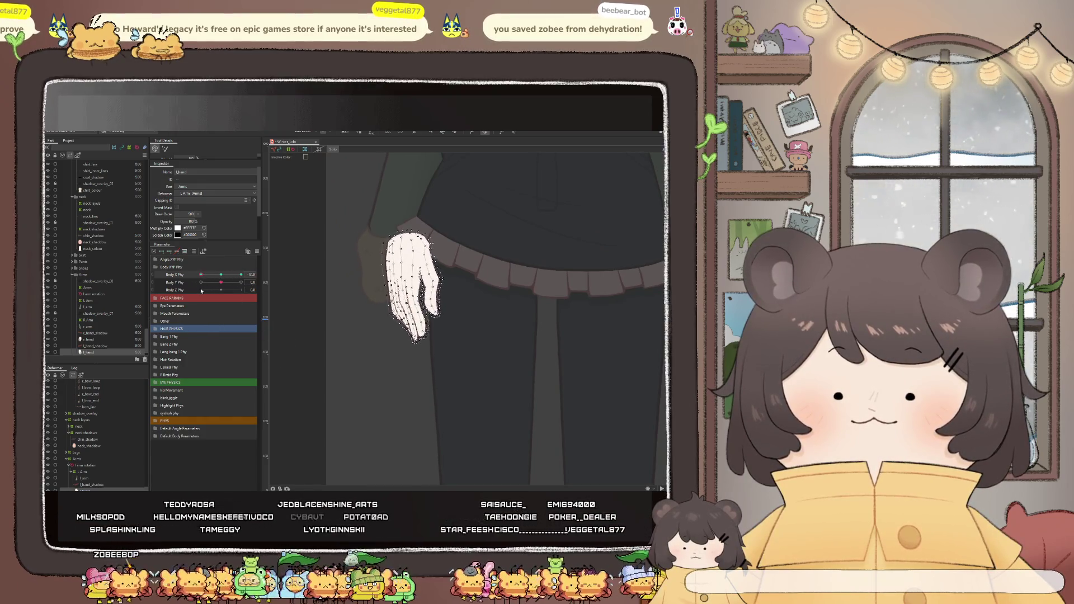
scroll(465, 316, "up", 3)
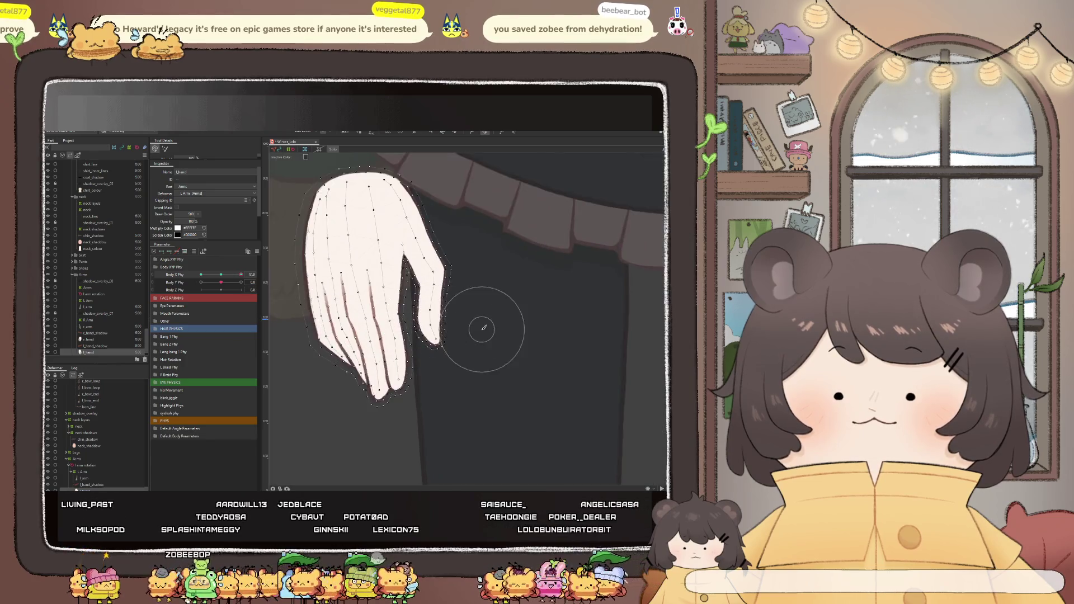
scroll(478, 323, "up", 3)
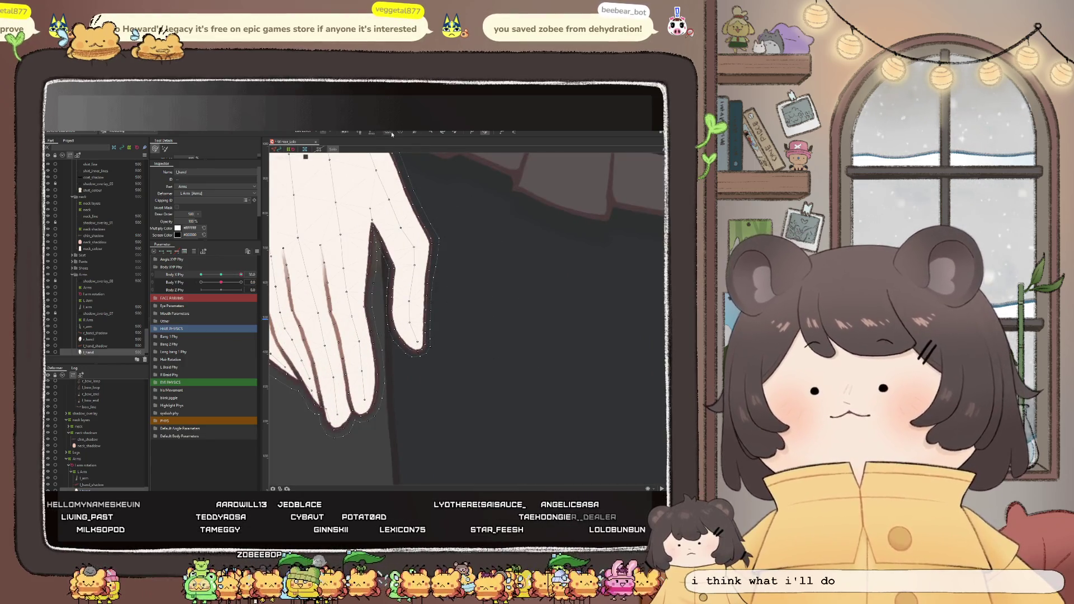
Lasso one finger's vertices, nudge them right and check the hand at a new body sway
mouse_move(457, 375)
left_mouse_down()
mouse_move(458, 245)
mouse_move(378, 237)
left_mouse_up()
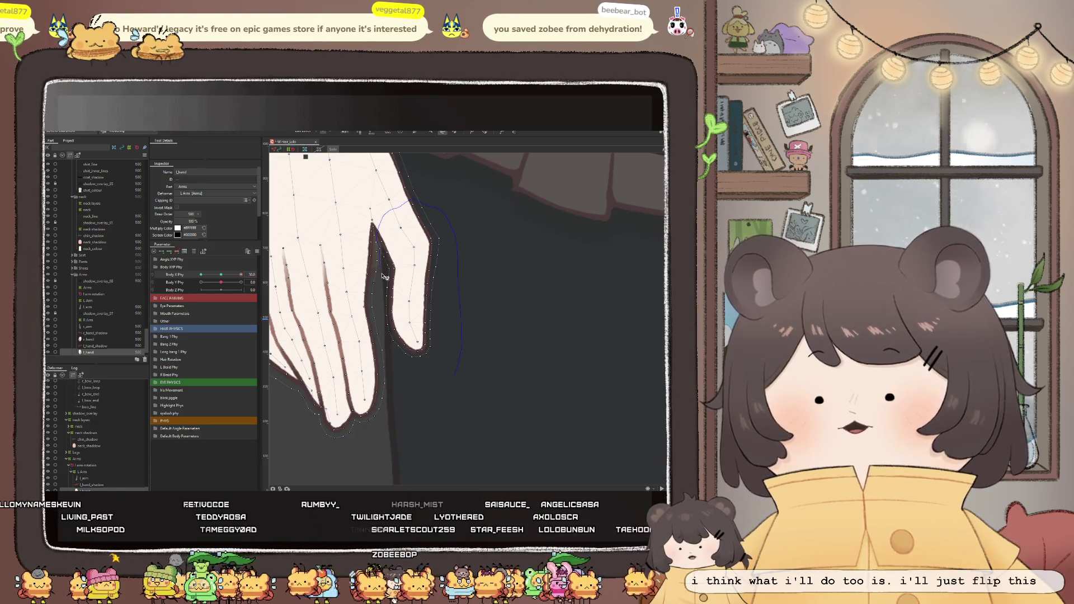
left_click(414, 302)
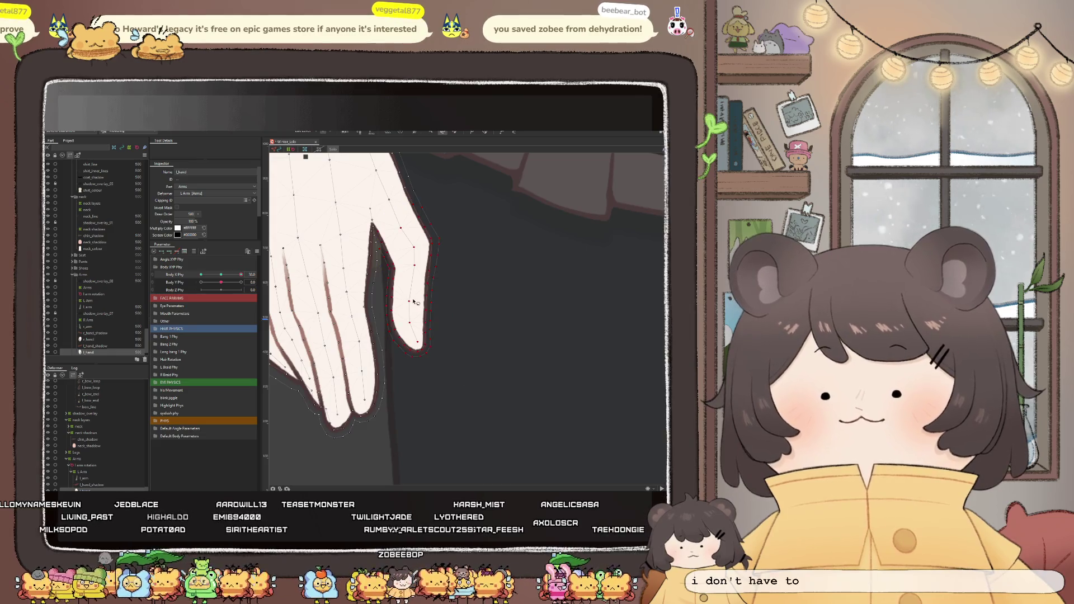
left_click(426, 141)
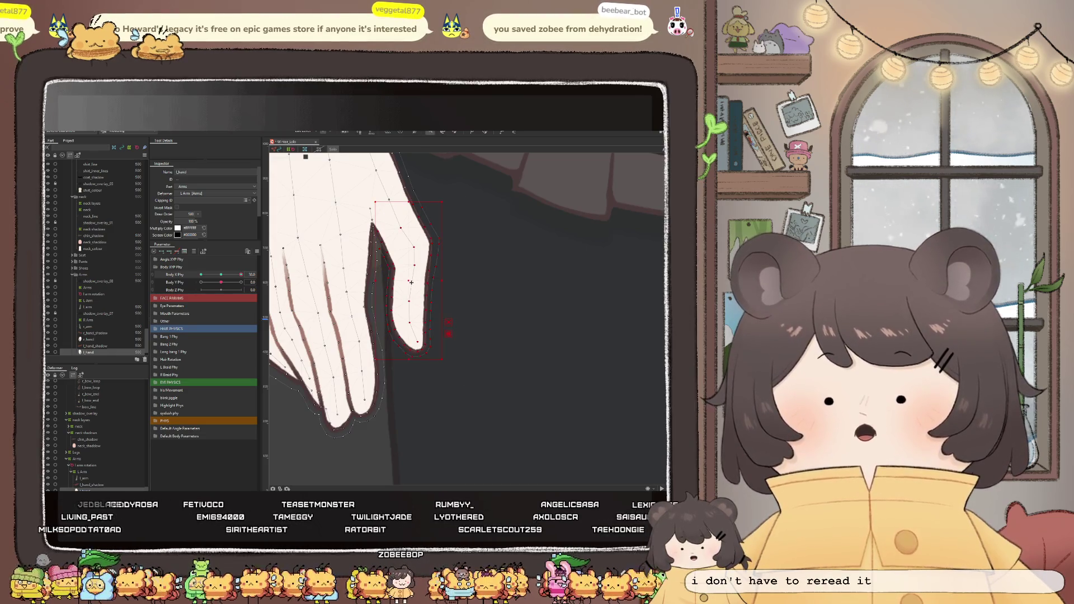
left_click_drag(410, 283, 413, 283)
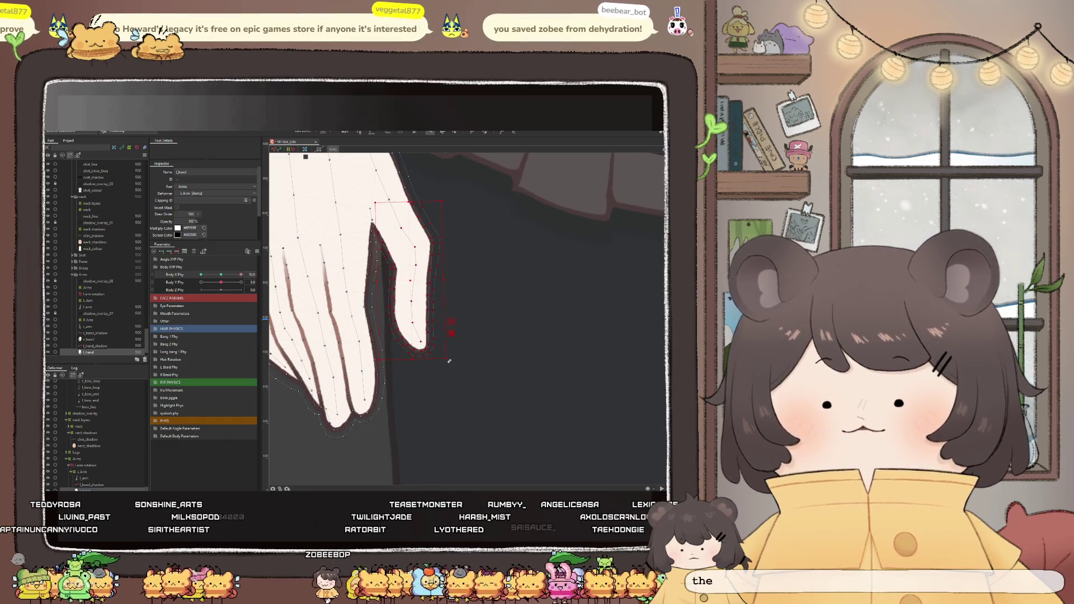
left_click_drag(220, 275, 200, 279)
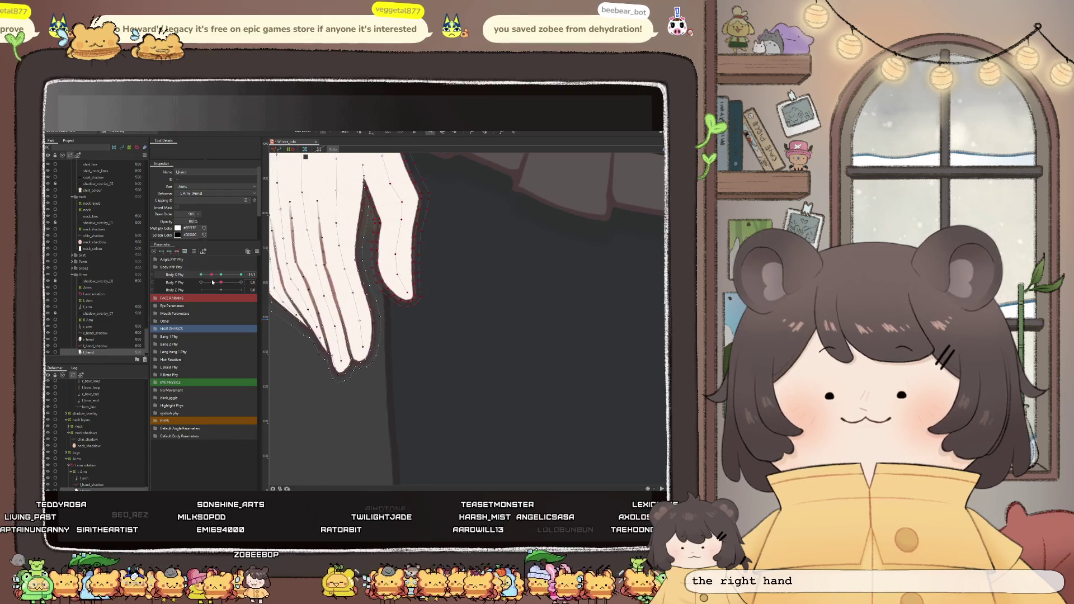
left_click(487, 132)
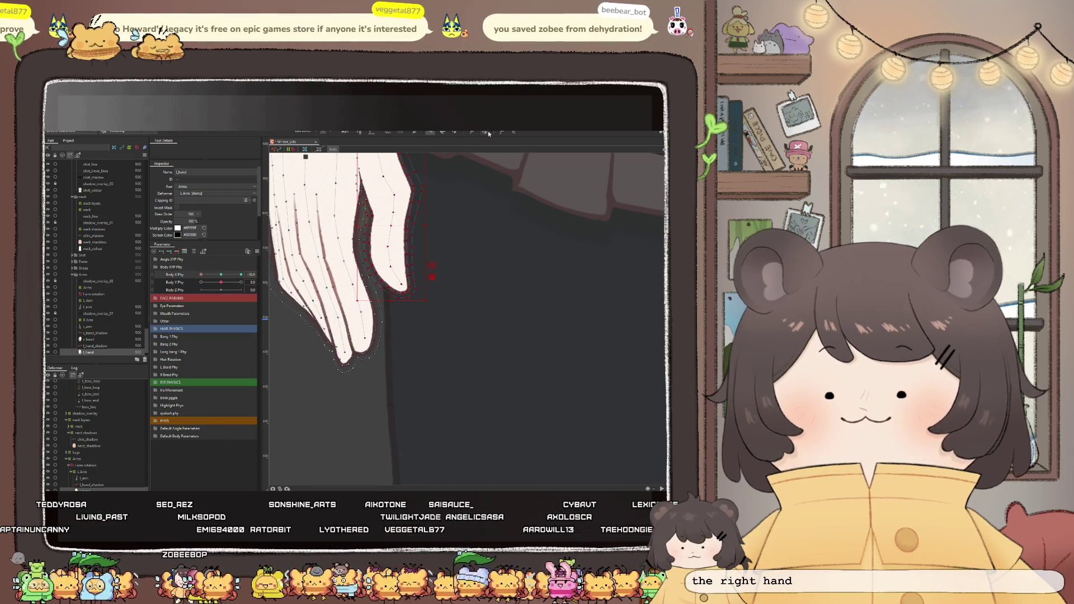
Brush-reshape the middle fingertip and outer edge, sweeping Body X Phy to watch it swing
left_click(420, 312)
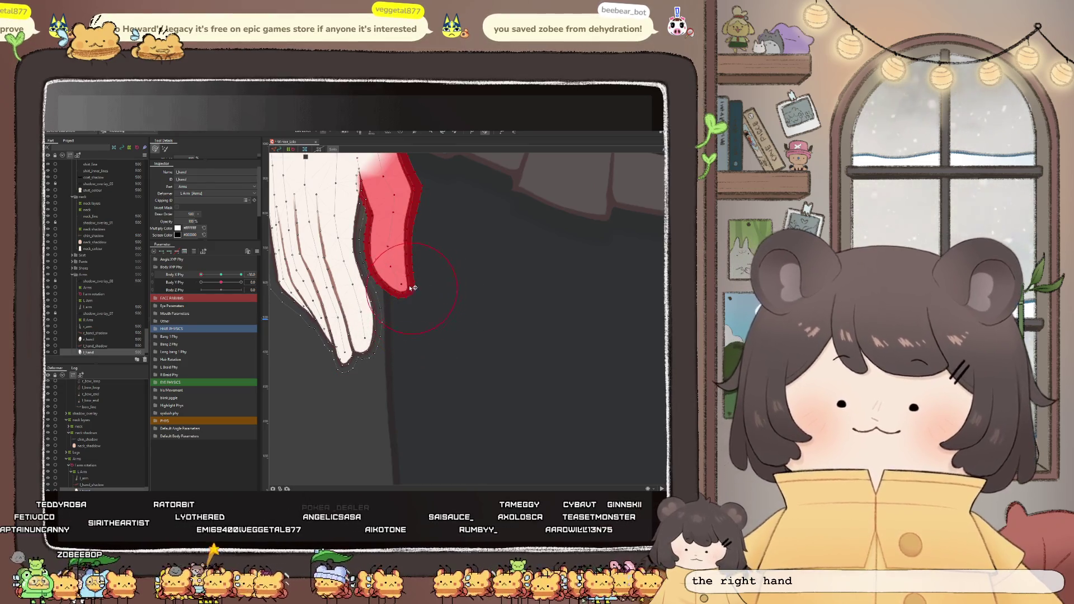
left_click(413, 293)
left_click_drag(412, 294, 397, 289)
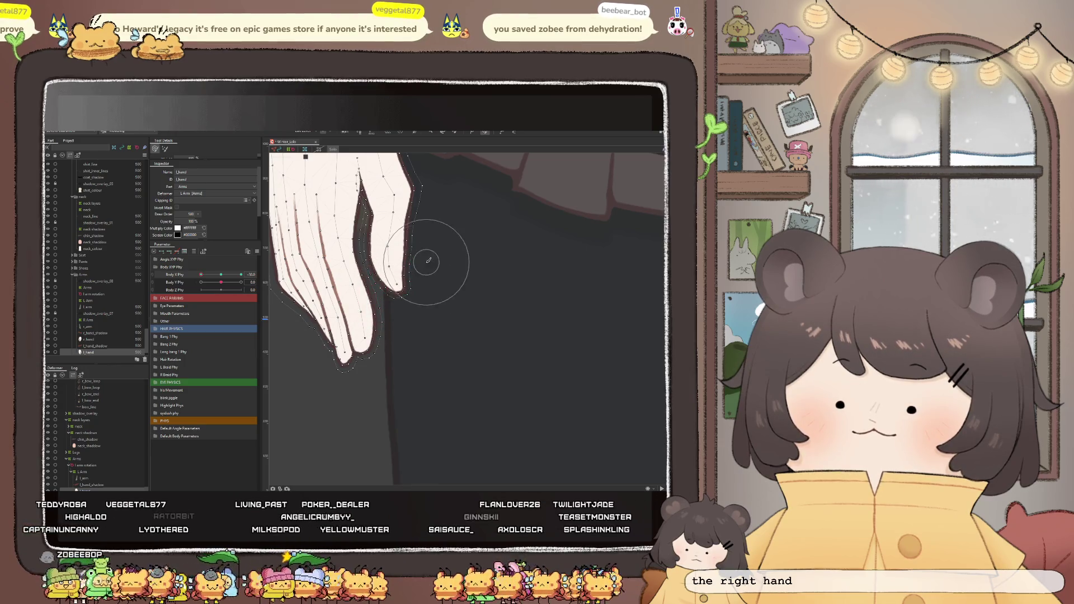
left_click_drag(413, 241, 403, 253)
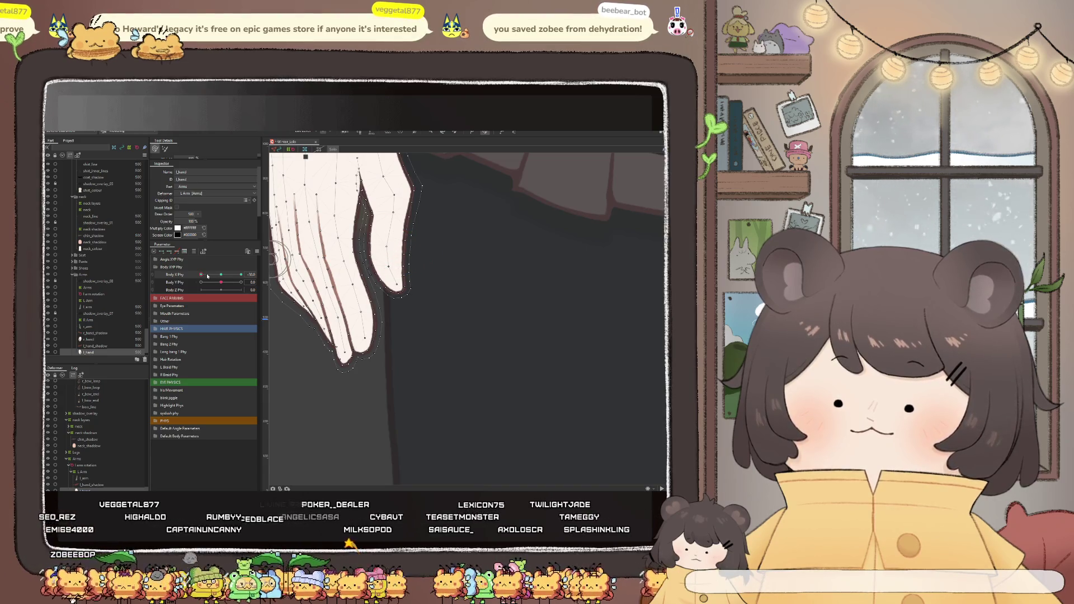
left_click(224, 275)
left_click_drag(225, 275, 245, 279)
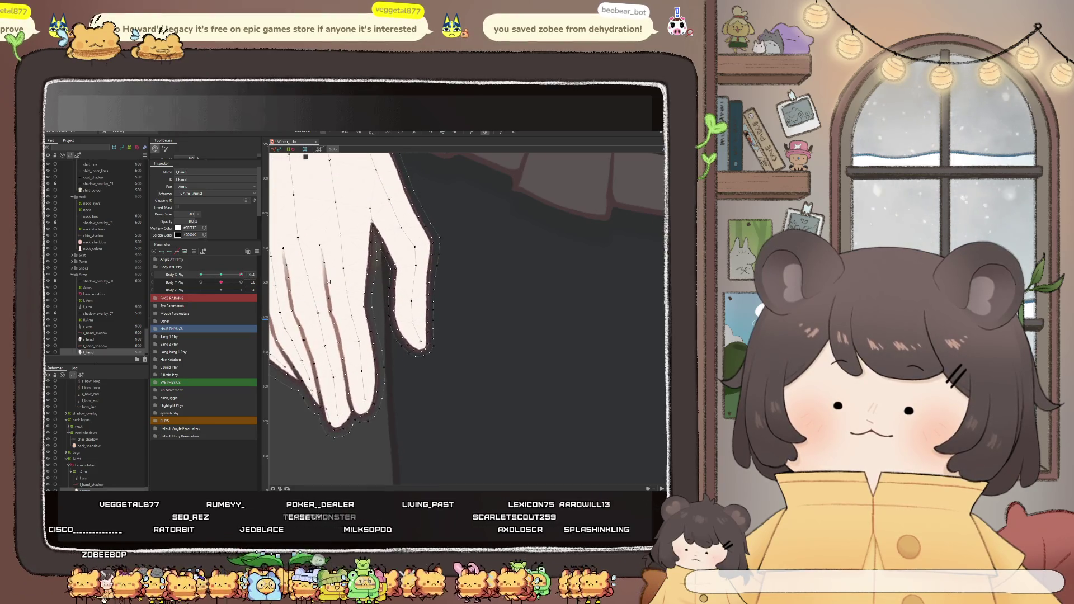
mouse_move(430, 279)
left_mouse_down()
mouse_move(436, 265)
mouse_move(420, 285)
left_mouse_up()
scroll(420, 302, "down", 5)
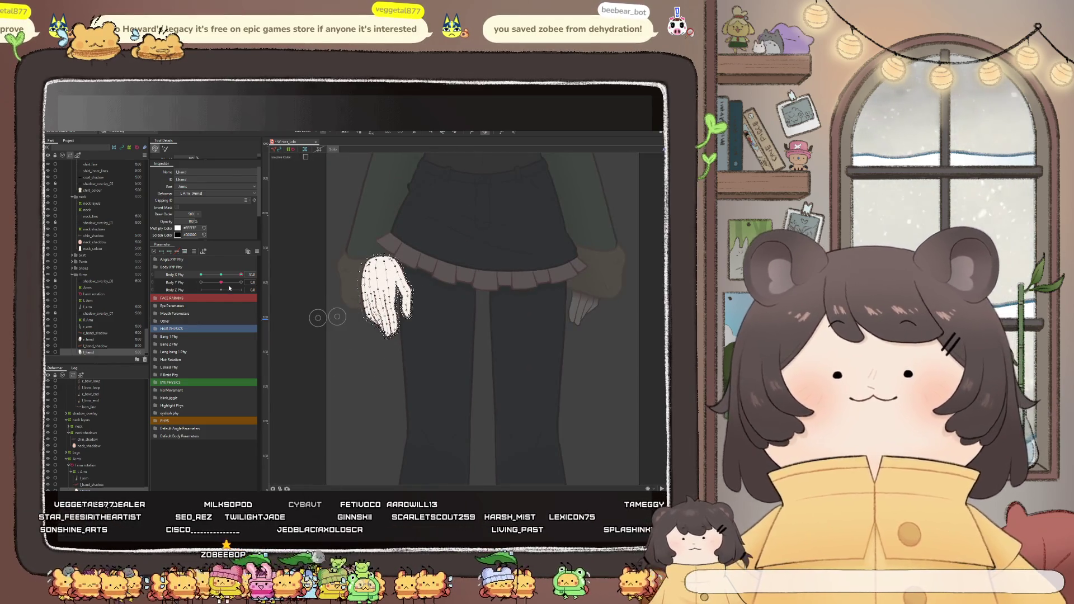
Tilt the right hand slightly upward, leave mesh editing and deselect the hand
left_click_drag(386, 286, 438, 153)
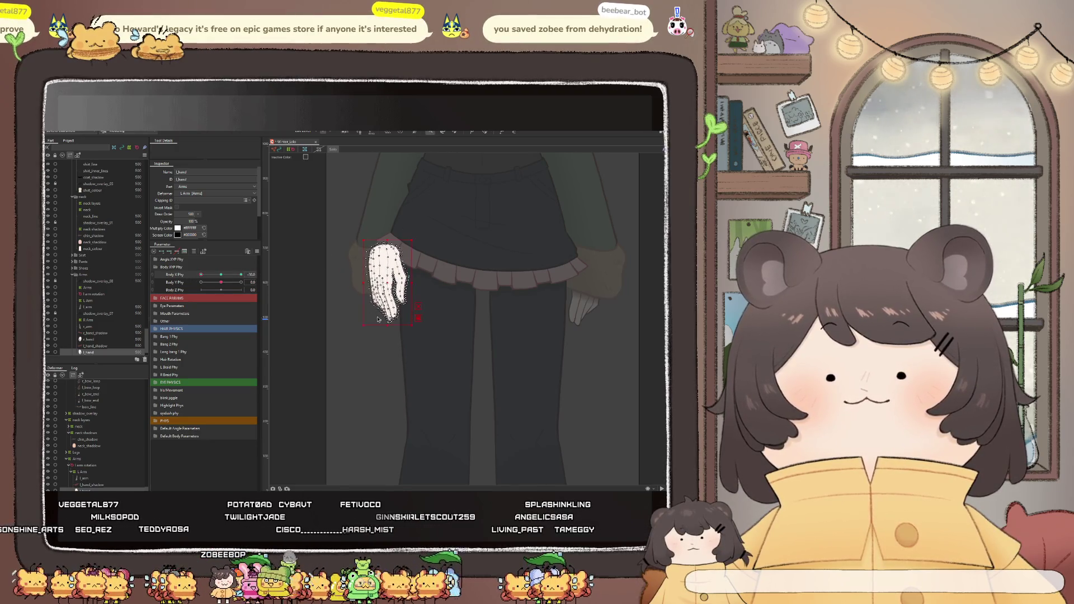
scroll(414, 344, "down", 3)
key("Escape")
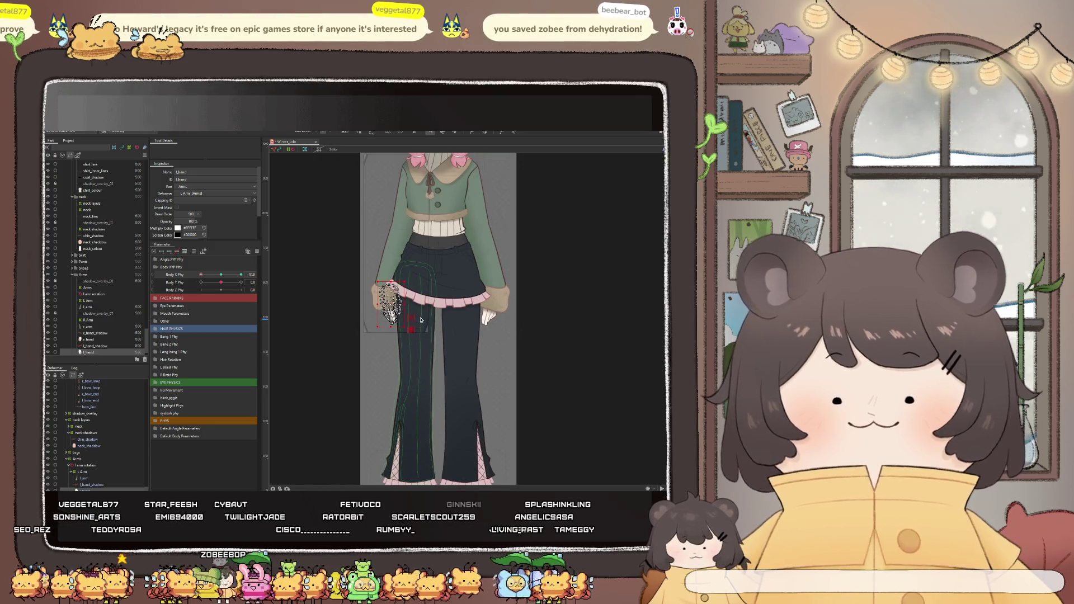
left_click(410, 265)
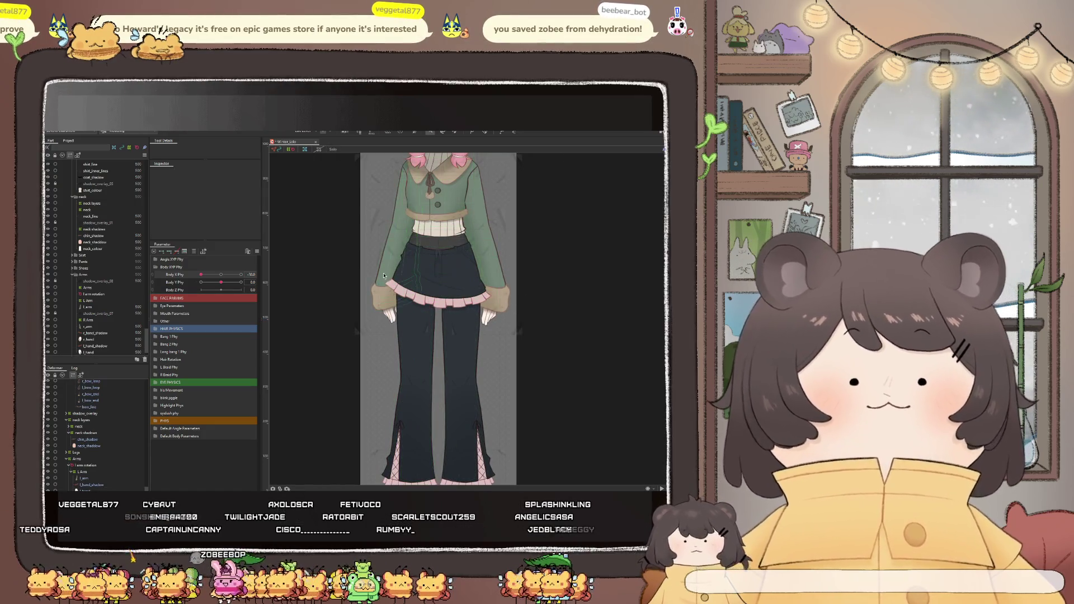
scroll(411, 265, "down", 2)
scroll(411, 265, "up", 4)
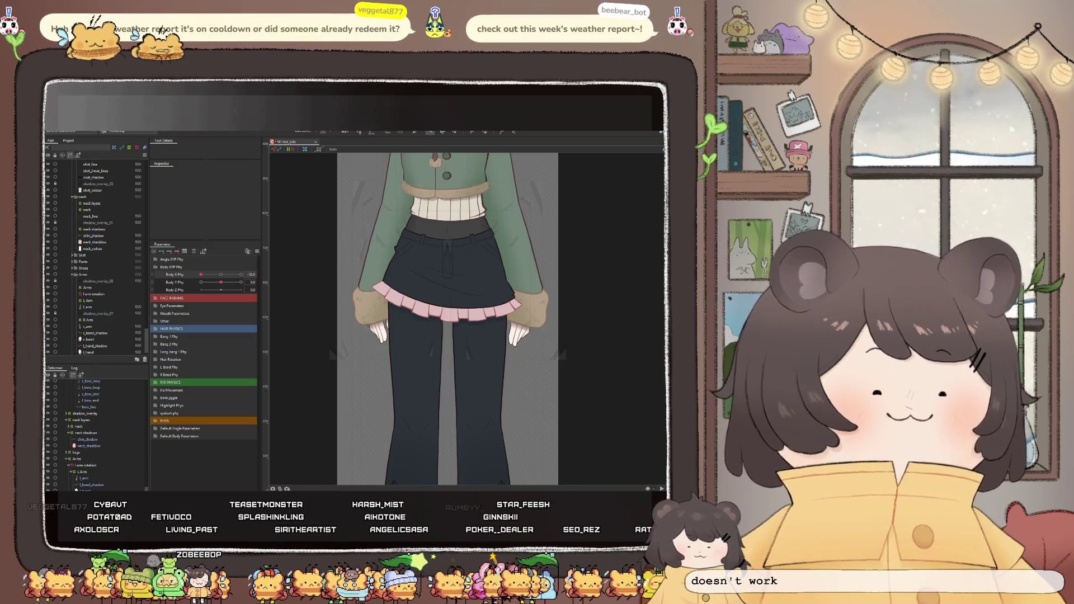
scroll(404, 353, "down", 2)
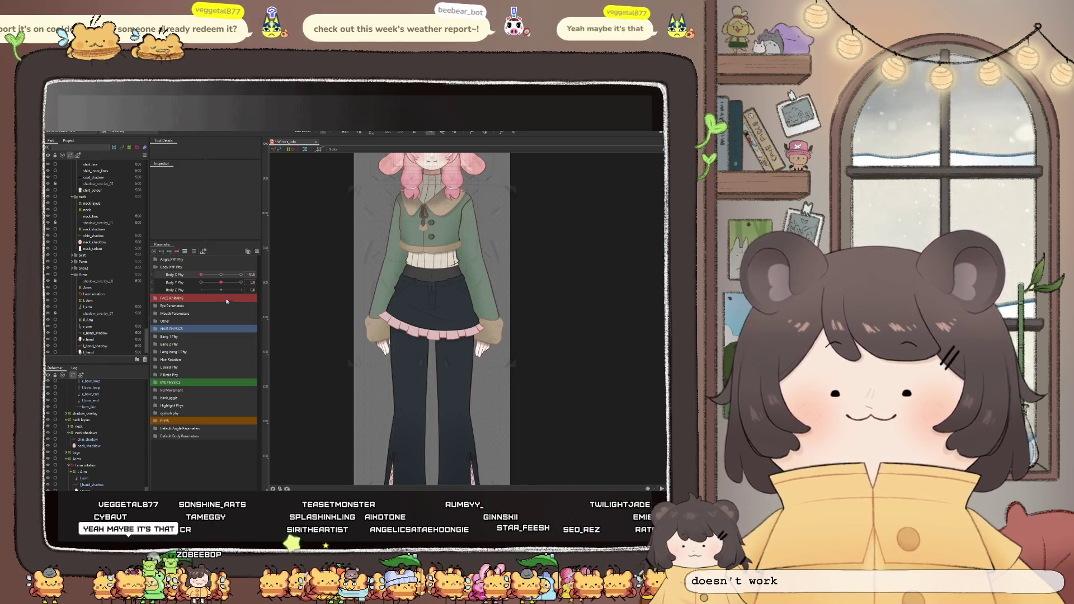
Sway the full model with Body X Phy back and forth, leaving it at a negative value
left_click_drag(204, 275, 200, 275)
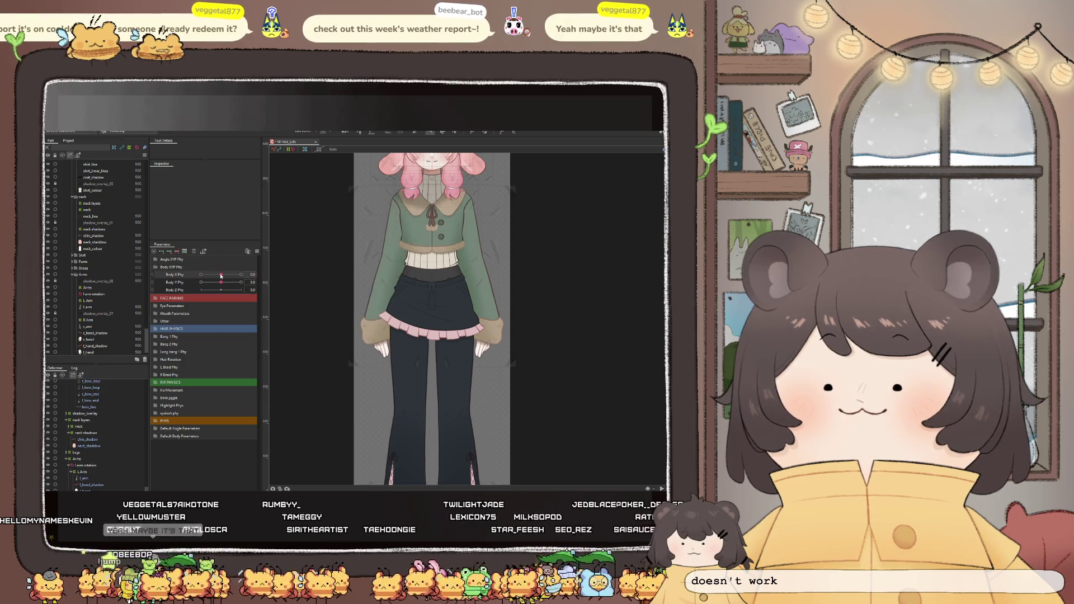
scroll(404, 392, "down", 1)
scroll(404, 393, "down", 2)
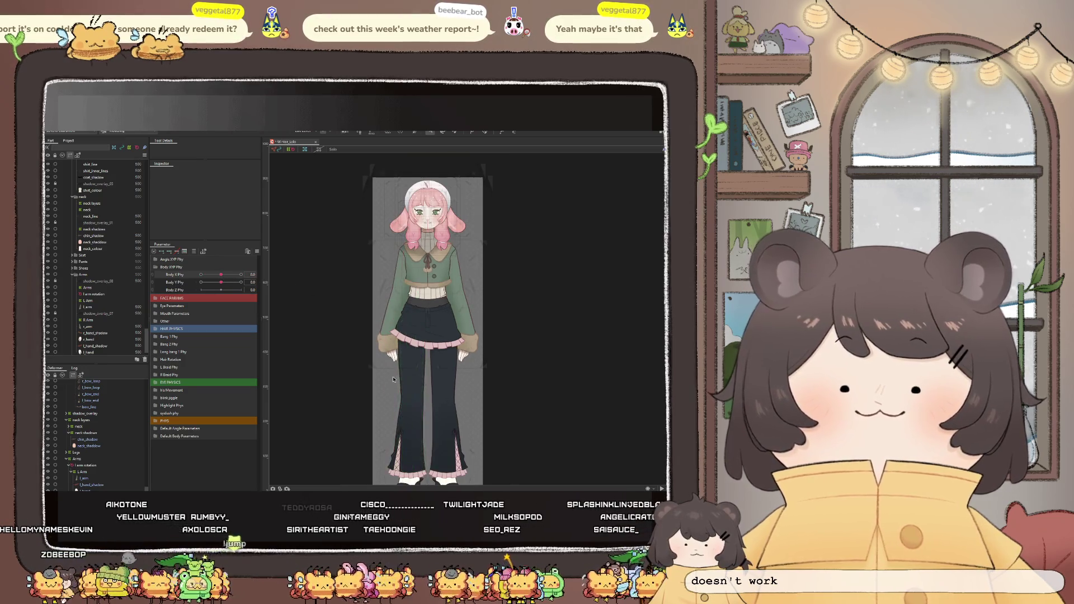
scroll(404, 393, "down", 2)
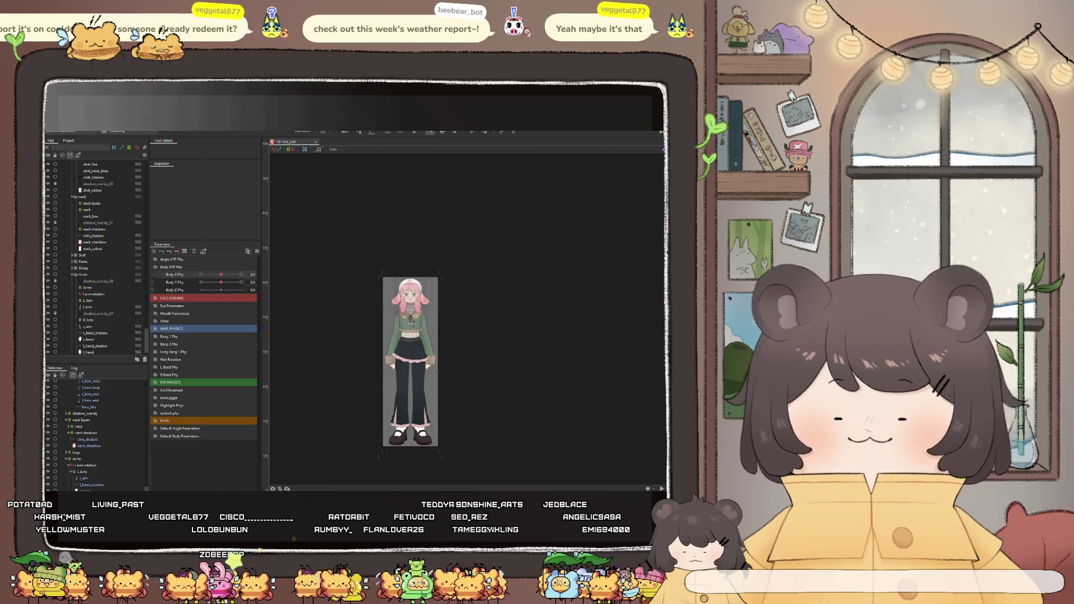
scroll(388, 363, "up", 5)
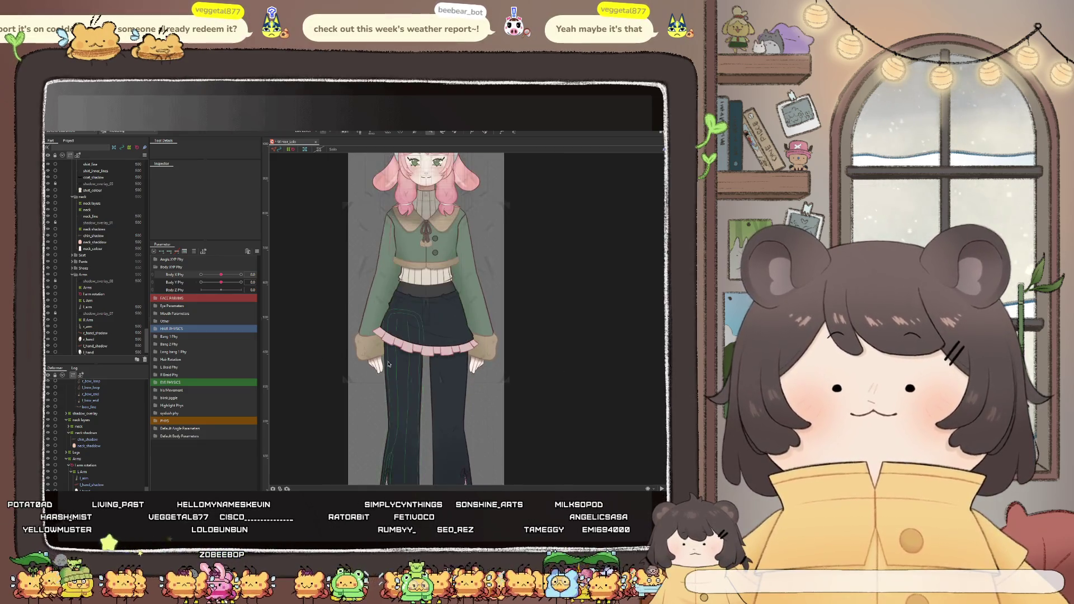
scroll(418, 351, "down", 3)
scroll(440, 319, "up", 3)
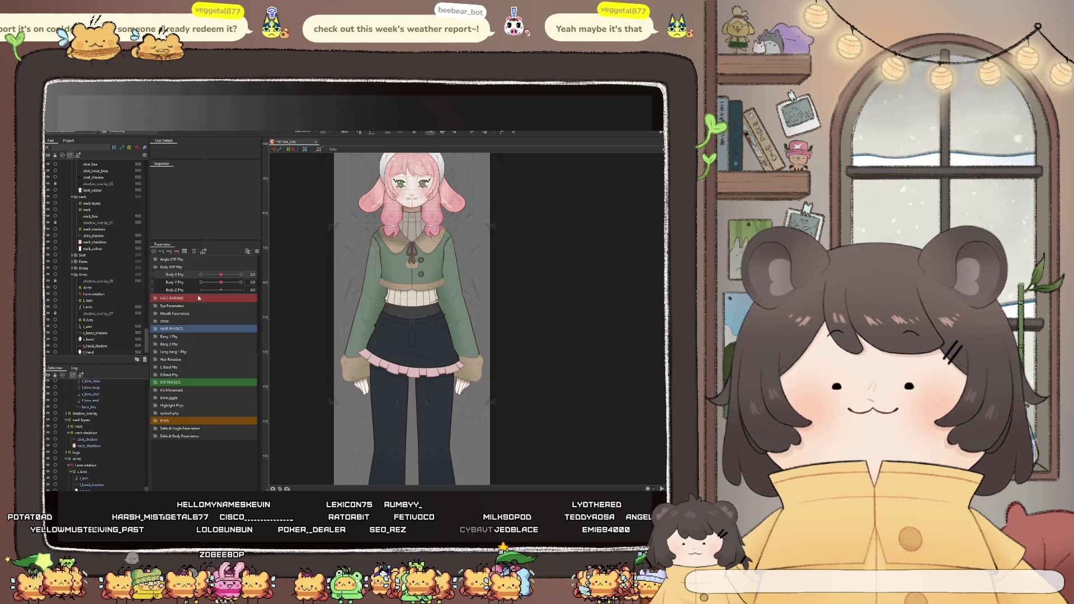
mouse_move(221, 278)
left_mouse_down()
mouse_move(200, 279)
mouse_move(252, 280)
mouse_move(220, 278)
left_mouse_up()
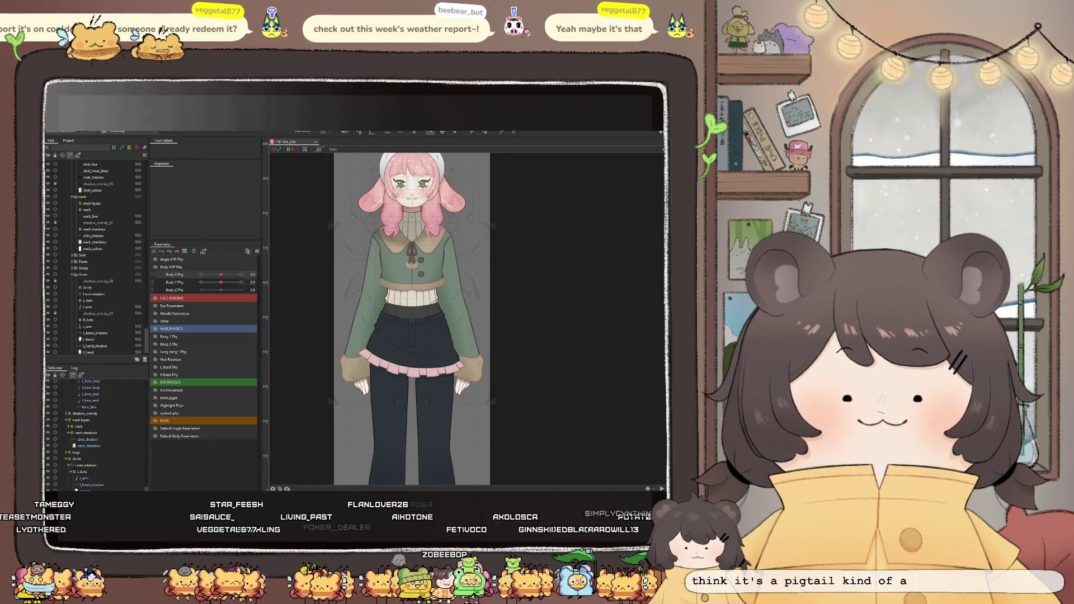
scroll(421, 276, "up", 2)
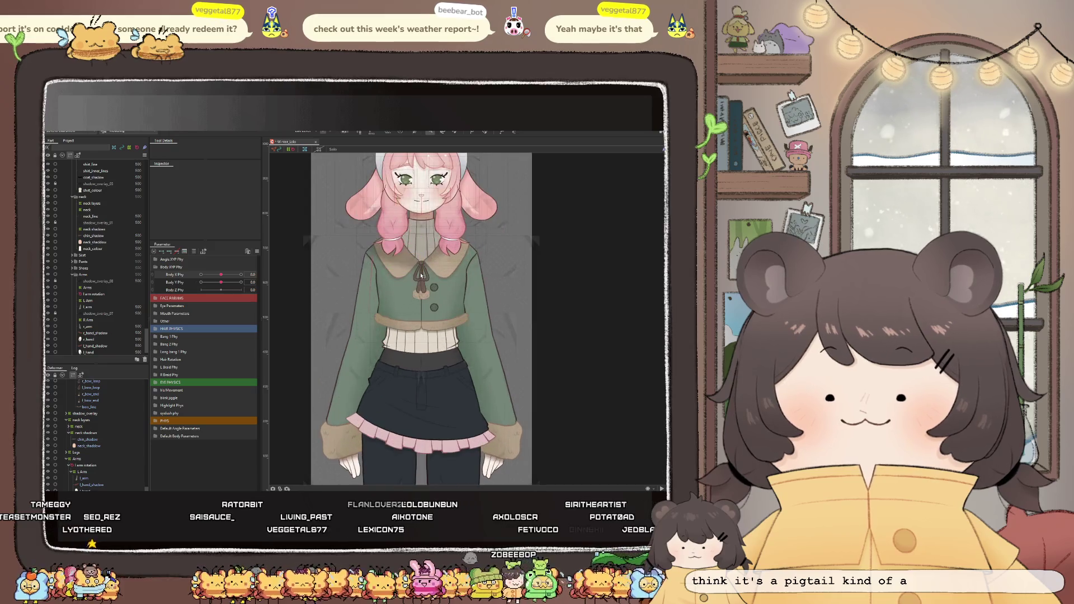
scroll(408, 246, "down", 2)
left_click_drag(217, 276, 200, 286)
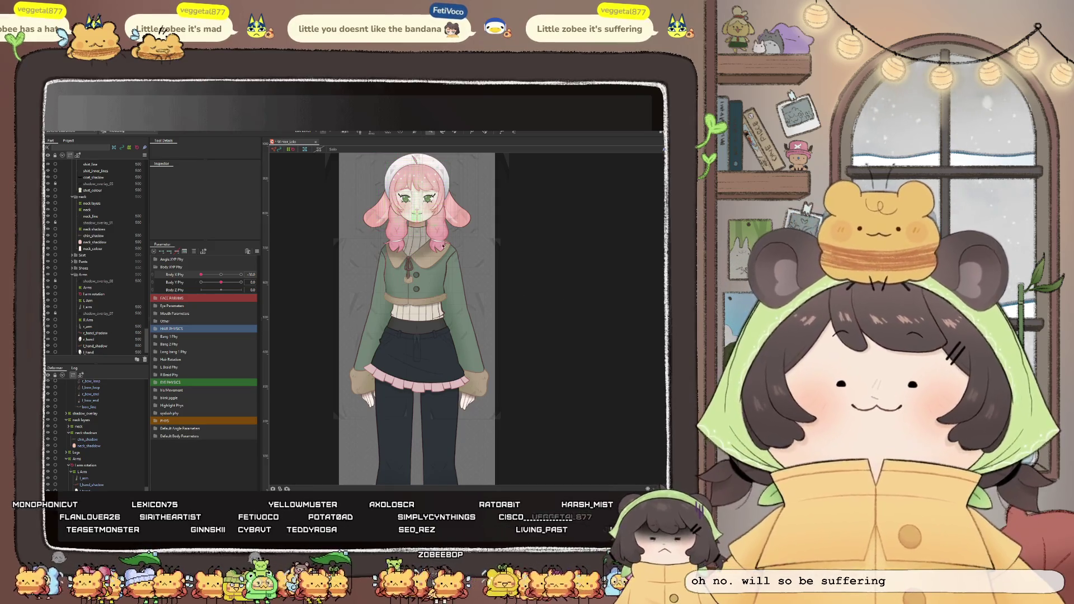
scroll(417, 166, "up", 2)
scroll(418, 166, "up", 2)
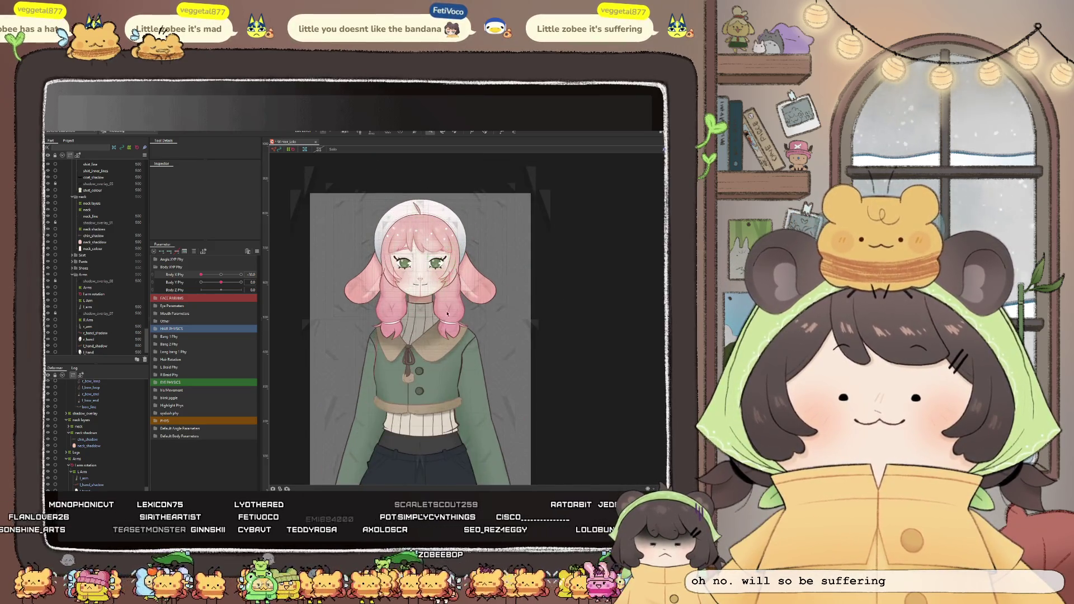
scroll(423, 317, "down", 1)
scroll(424, 318, "up", 1)
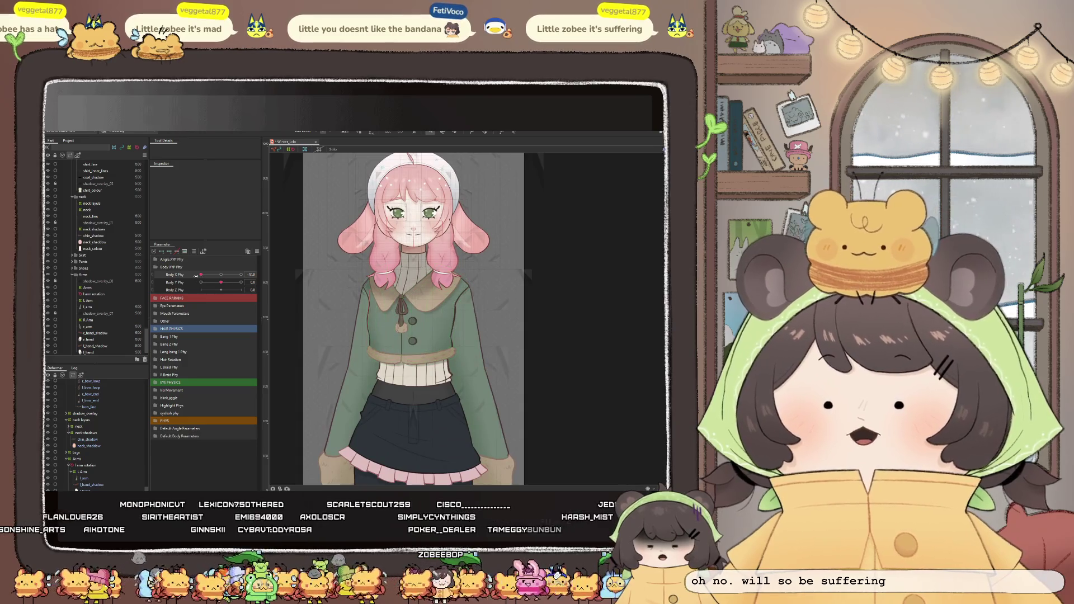
left_click_drag(208, 275, 228, 276)
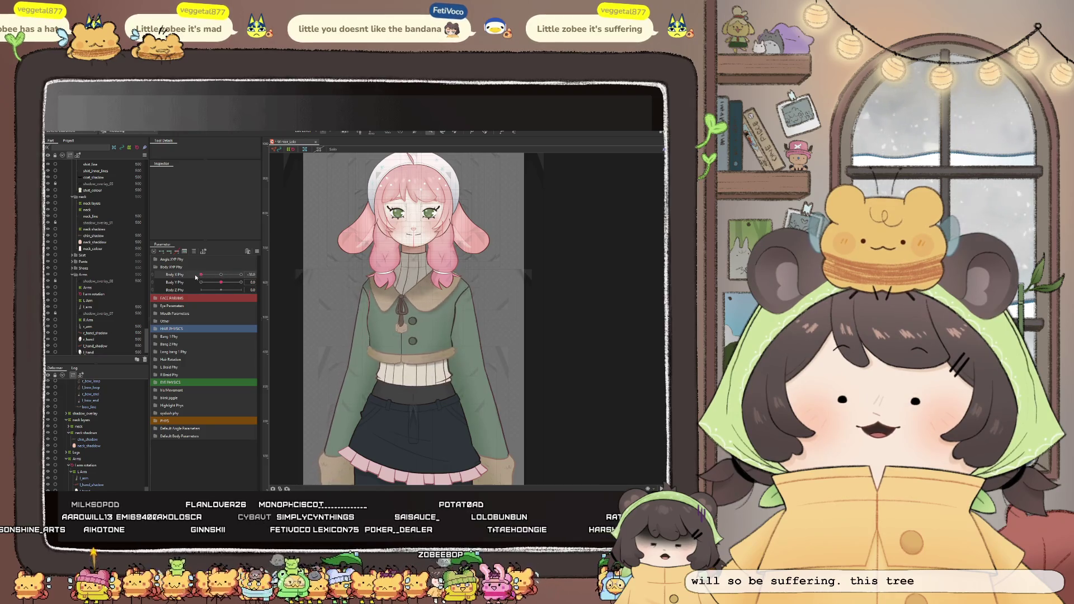
mouse_move(228, 276)
left_mouse_down()
mouse_move(244, 275)
mouse_move(199, 277)
left_mouse_up()
mouse_move(248, 279)
left_mouse_down()
mouse_move(200, 276)
mouse_move(235, 282)
left_mouse_up()
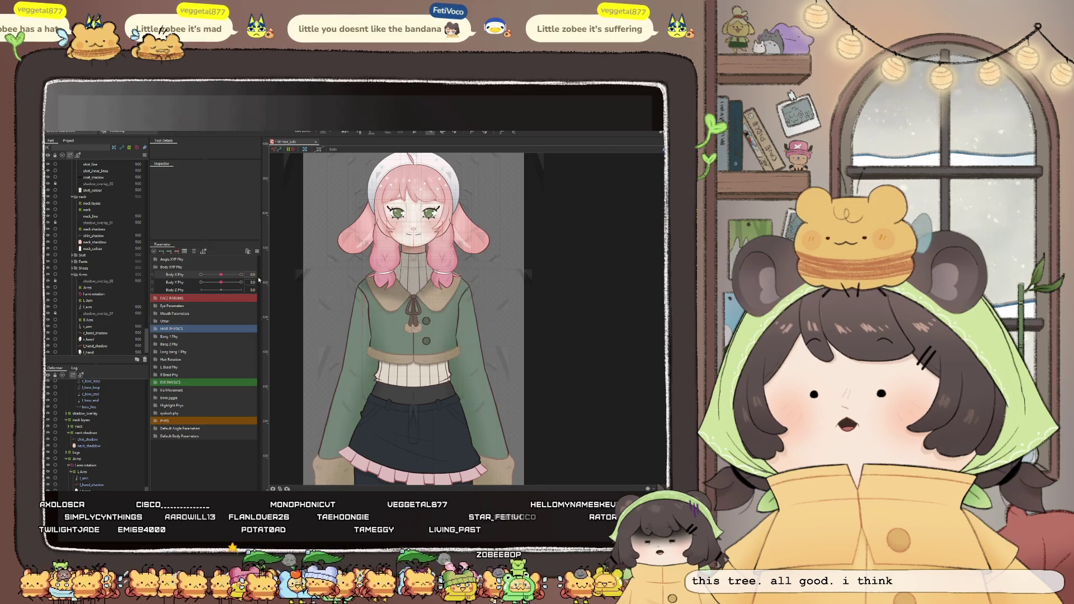
scroll(396, 278, "down", 2)
scroll(393, 302, "down", 1)
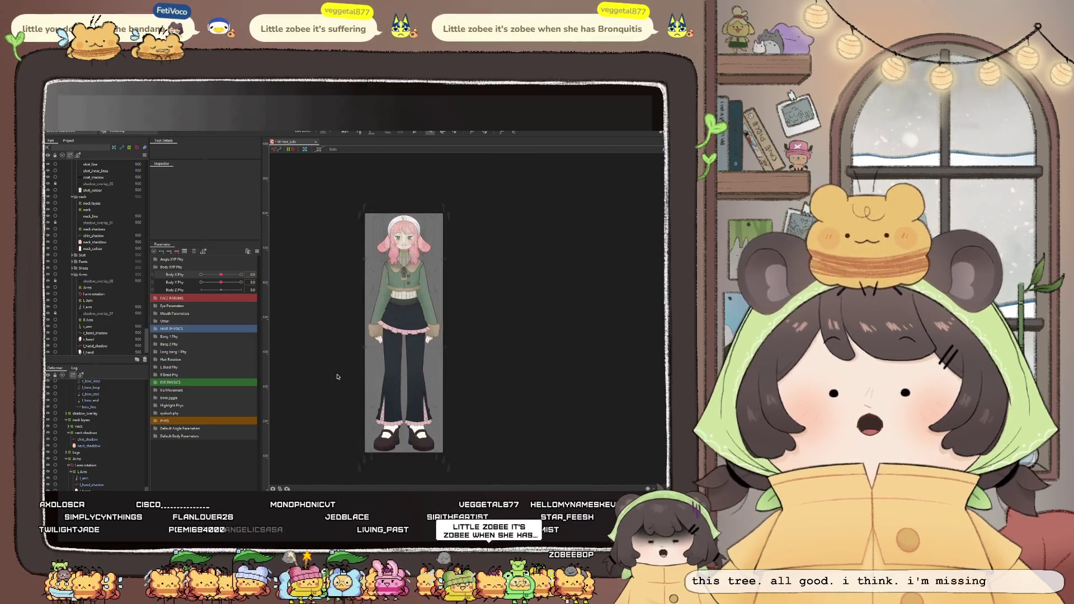
scroll(391, 336, "up", 1)
scroll(387, 372, "up", 2)
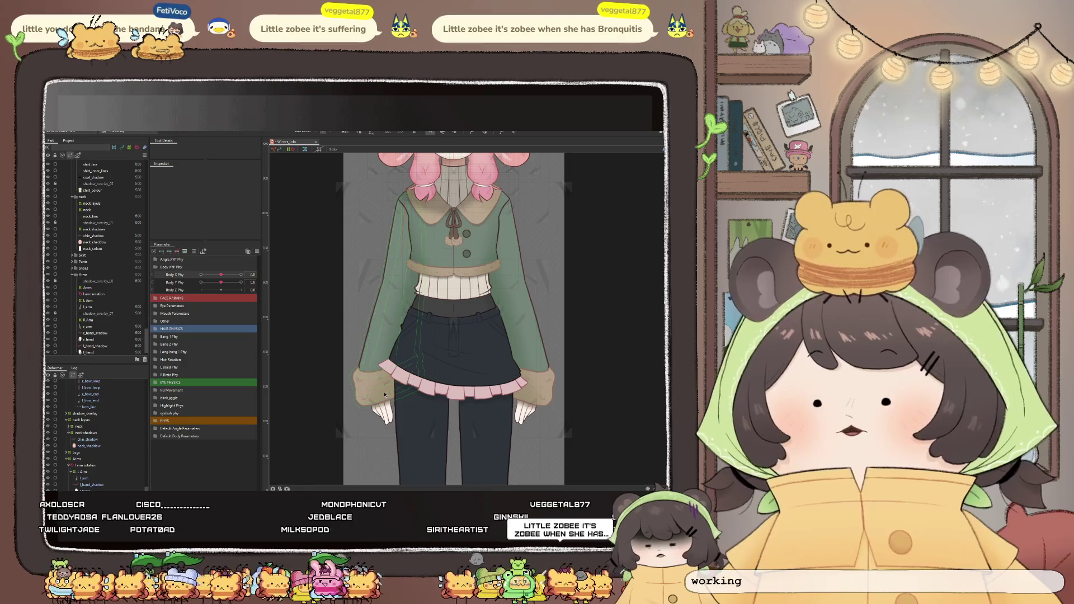
Check the left arm mesh's motion against body tilt, then deselect it
left_click(386, 393)
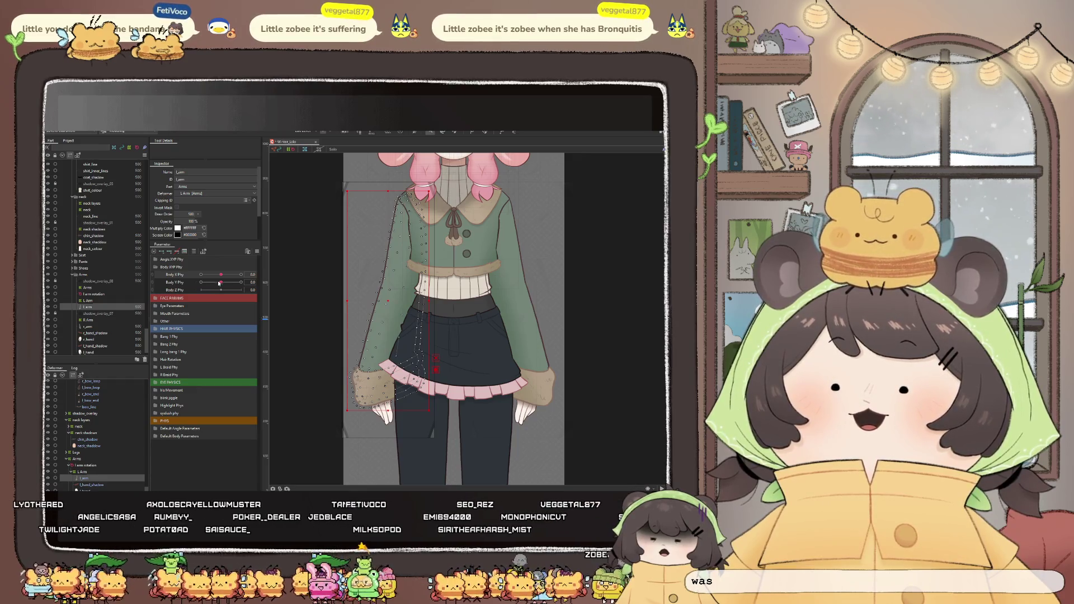
mouse_move(220, 274)
left_mouse_down()
mouse_move(248, 277)
mouse_move(221, 276)
left_mouse_up()
scroll(469, 267, "down", 2)
scroll(396, 369, "down", 2)
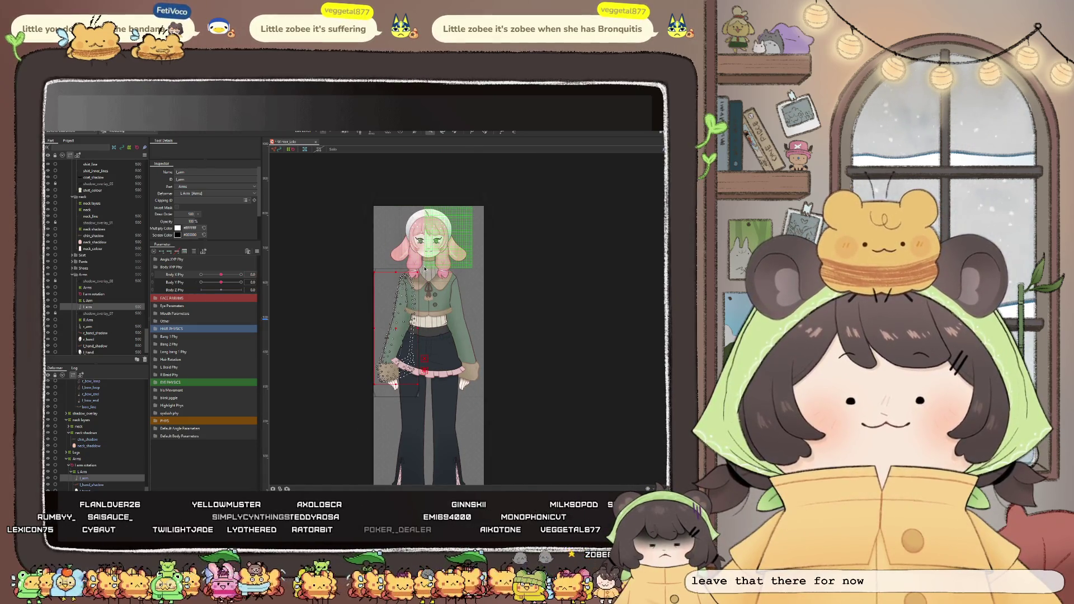
scroll(425, 270, "up", 2)
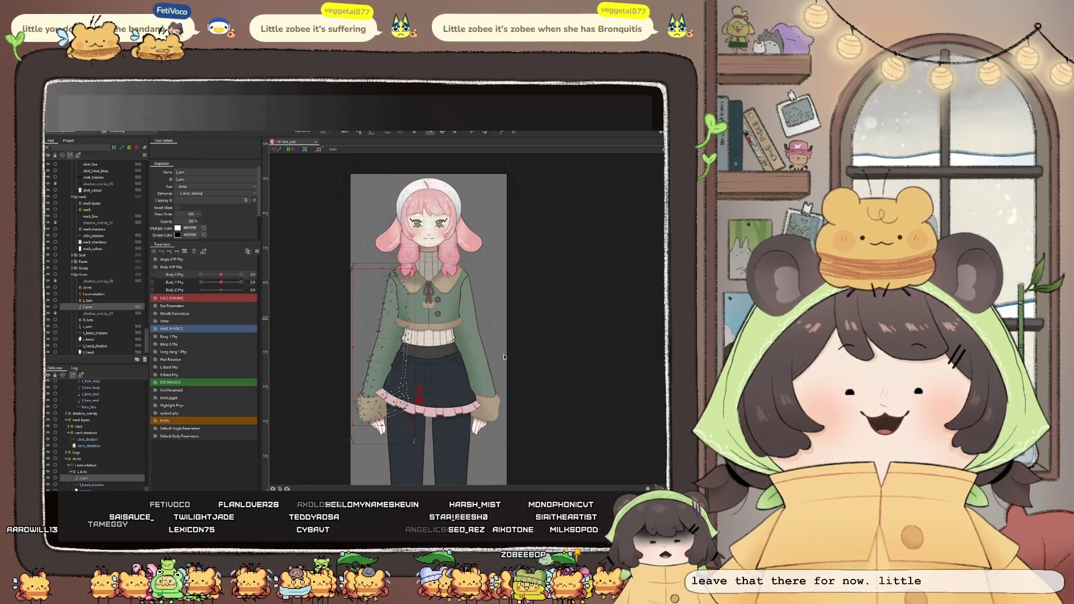
scroll(458, 204, "up", 3)
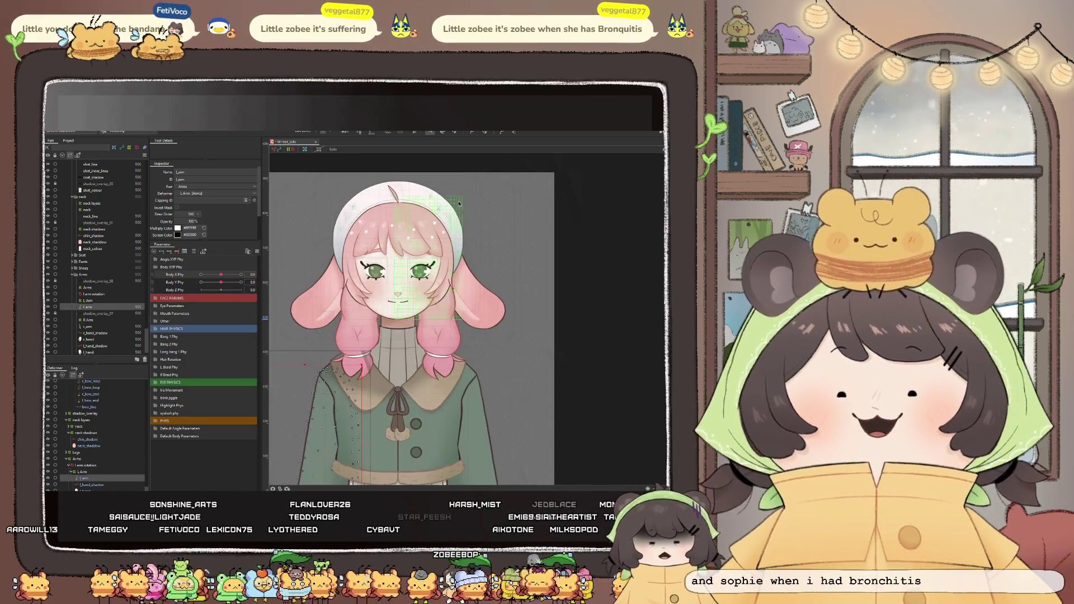
left_click(597, 299)
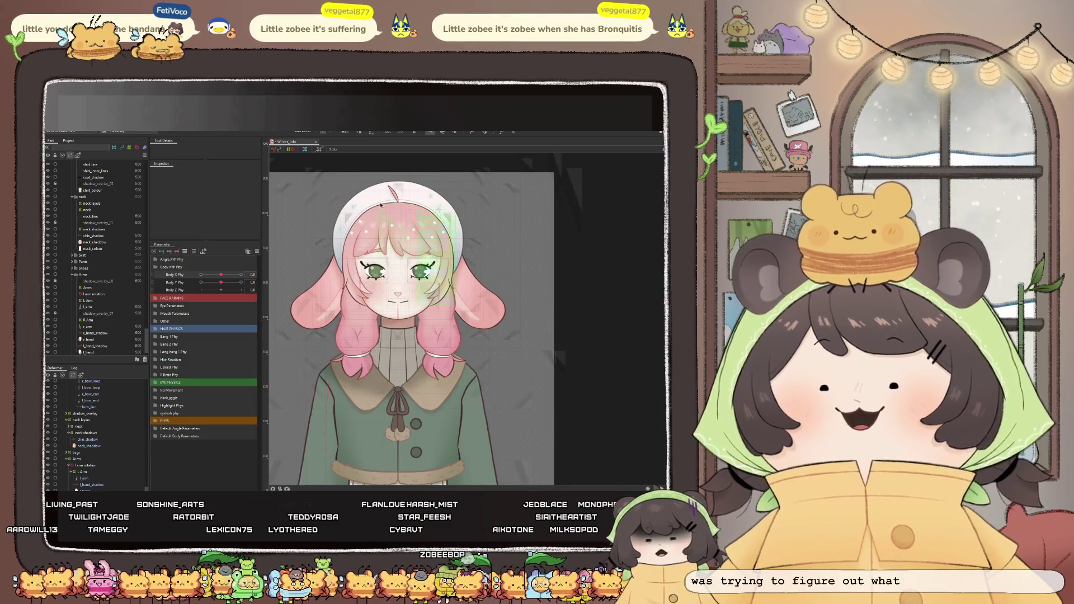
scroll(467, 239, "up", 3)
scroll(468, 238, "down", 3)
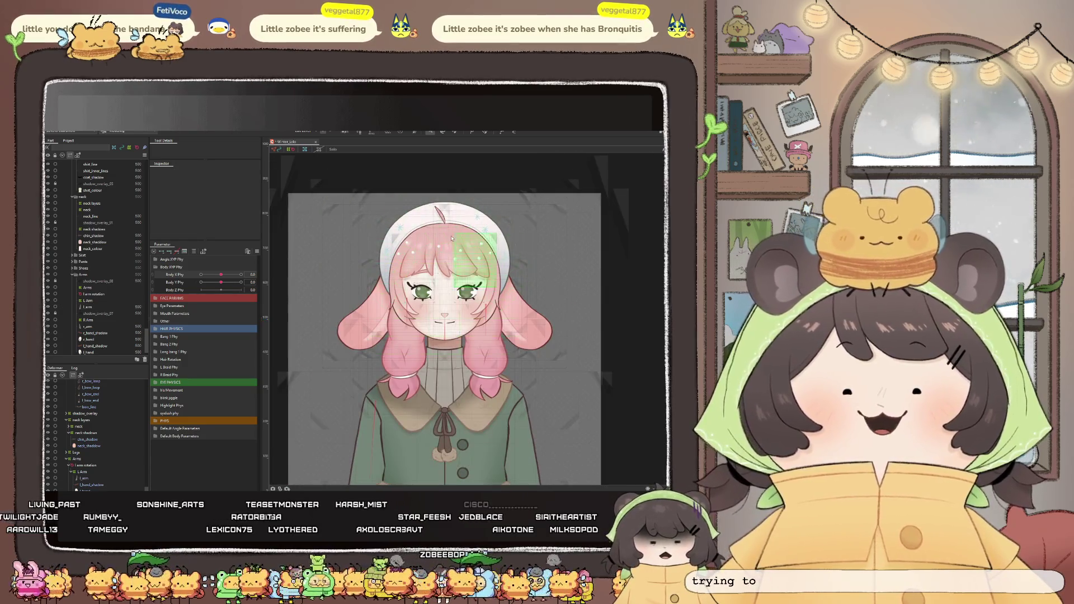
scroll(467, 239, "up", 3)
scroll(467, 238, "down", 2)
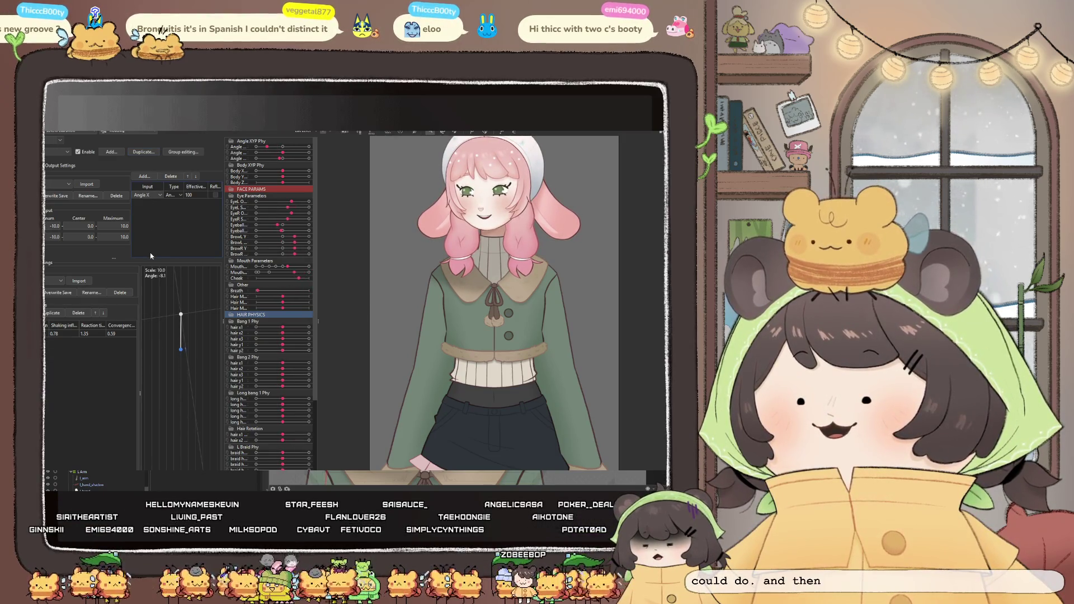
Switch the physics group's input from Angle X to Body X and show its output settings
left_click(147, 195)
left_click(143, 204)
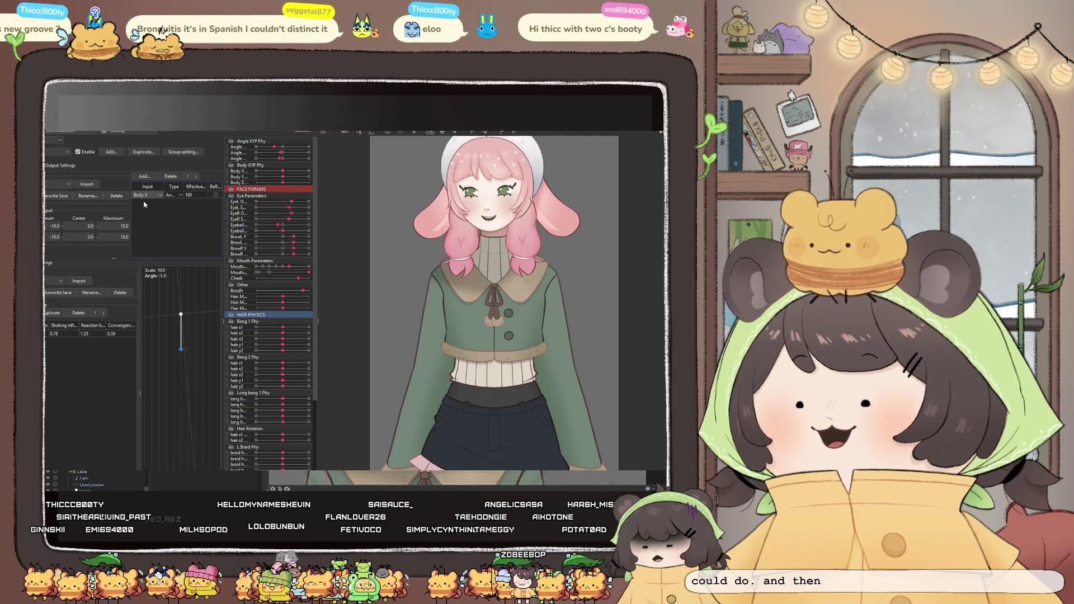
left_click(65, 166)
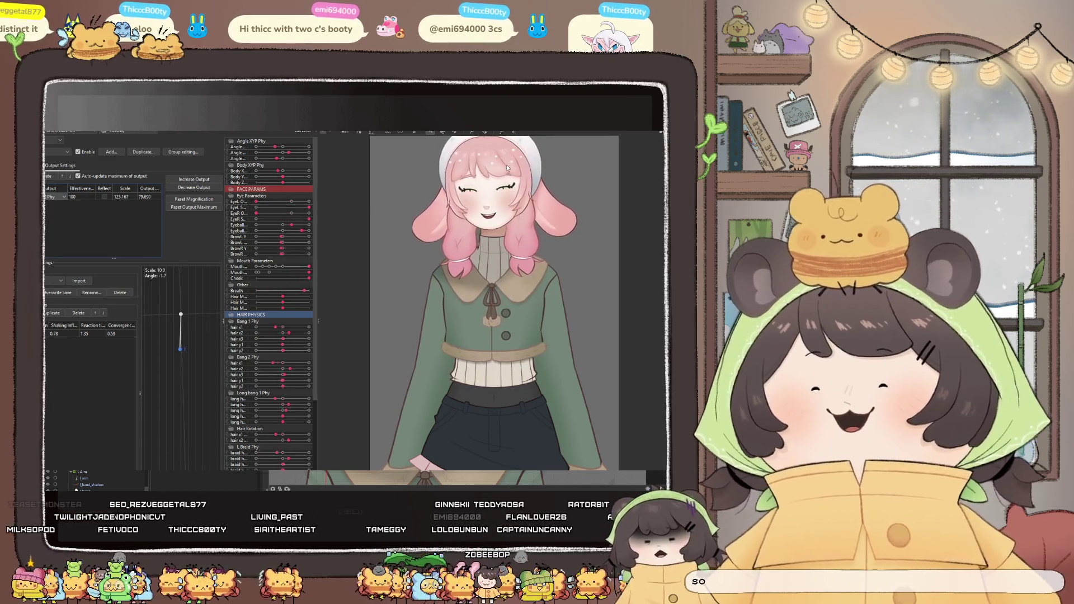
scroll(449, 268, "down", 2)
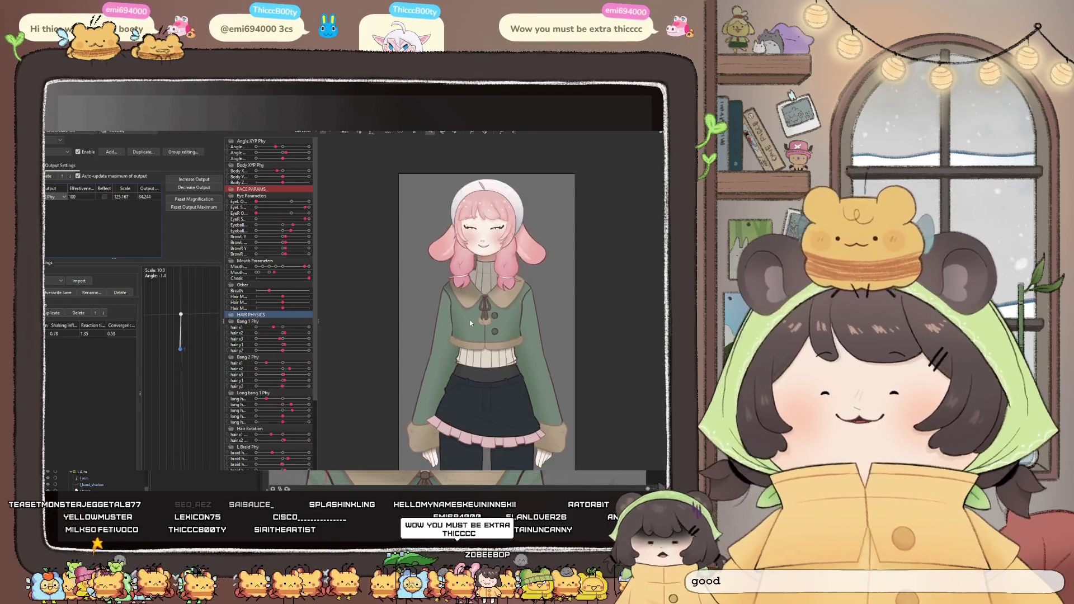
scroll(496, 242, "up", 5)
scroll(495, 242, "down", 3)
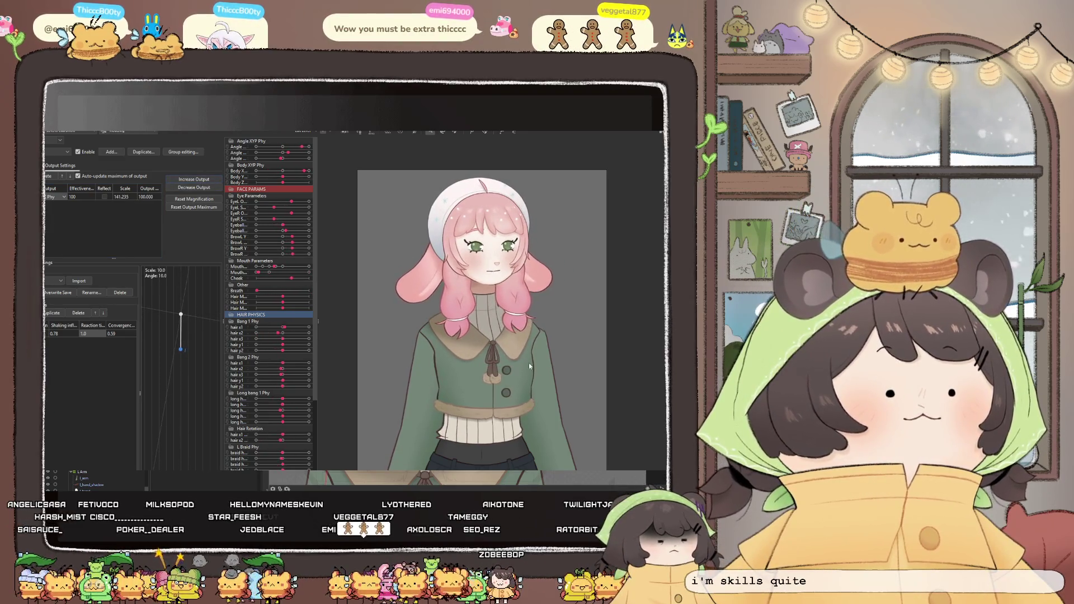
Reset the output maximum and raise the shaking influence from 0.78 to 0.83
left_click(202, 209)
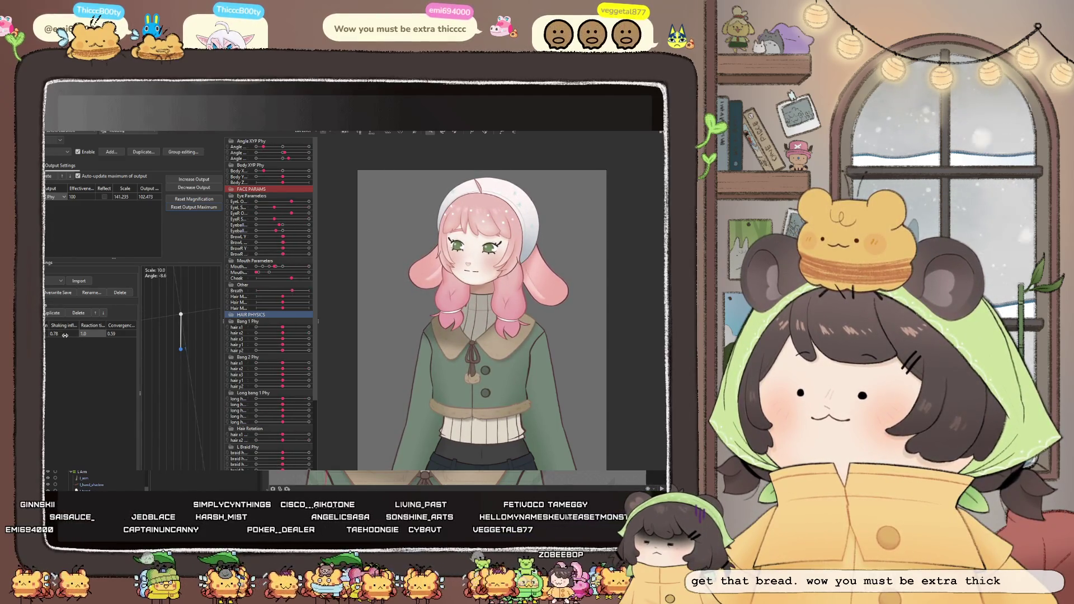
left_click_drag(62, 334, 67, 334)
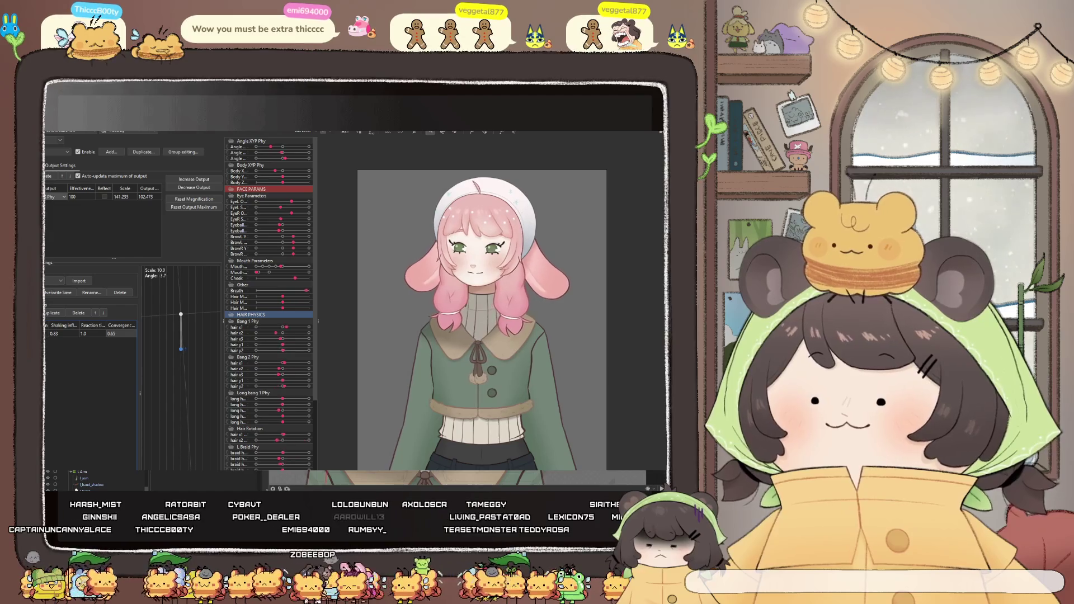
Set convergence to 0.65, reset output scaling and maximum down to 100, and close Physics Settings
left_click_drag(118, 332, 115, 335)
type("5")
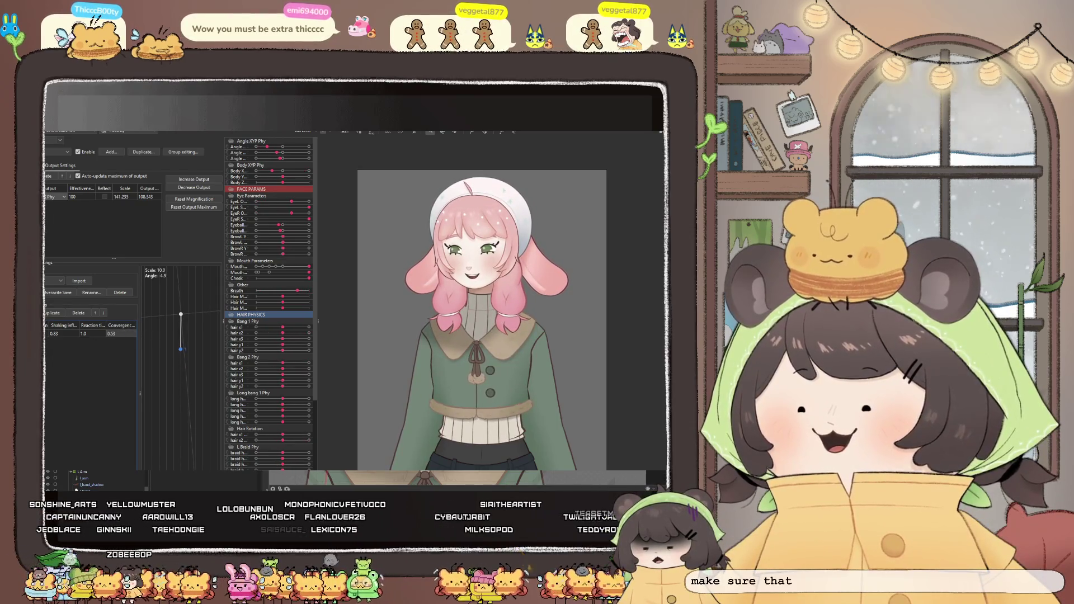
left_click(210, 201)
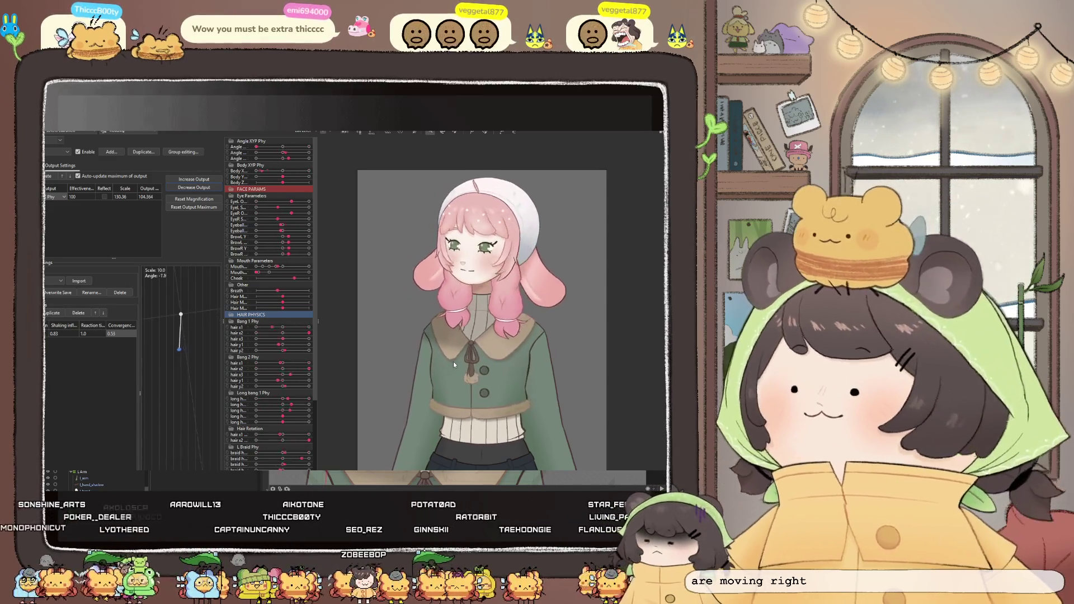
left_click(200, 188)
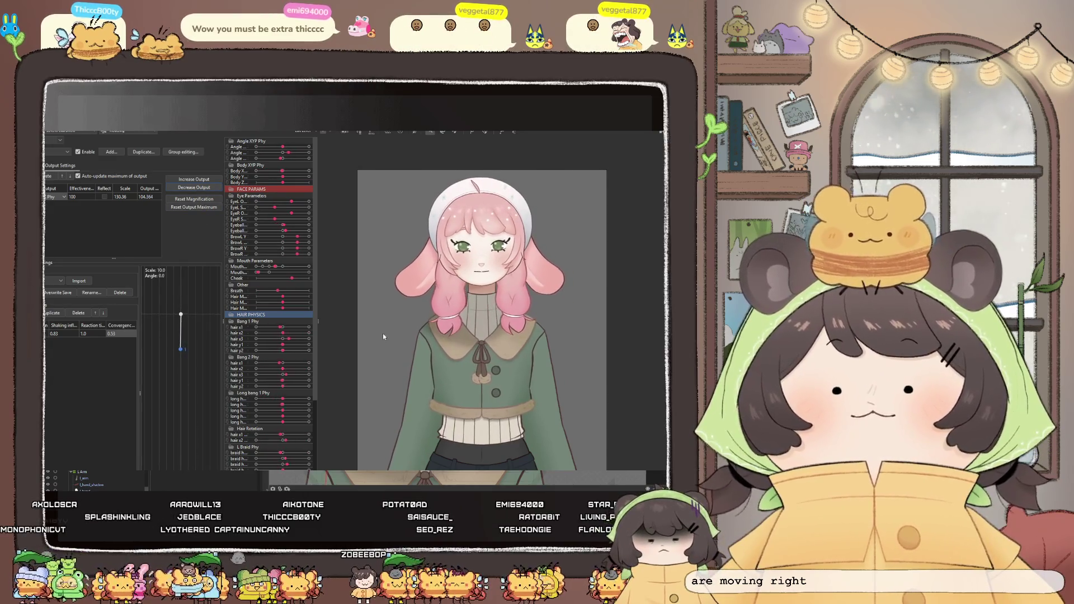
left_click(201, 208)
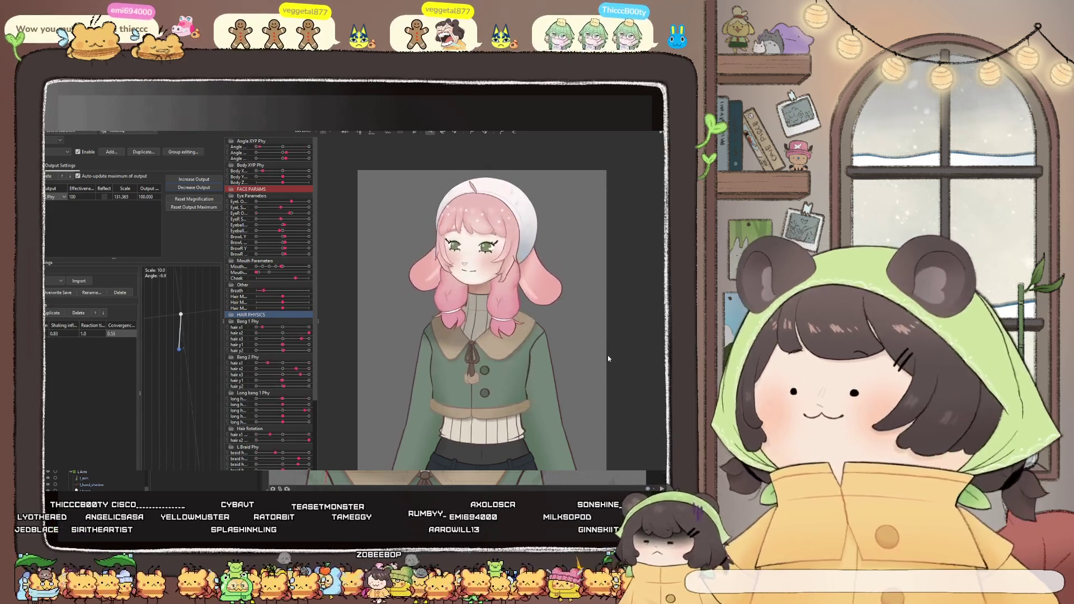
key("Escape")
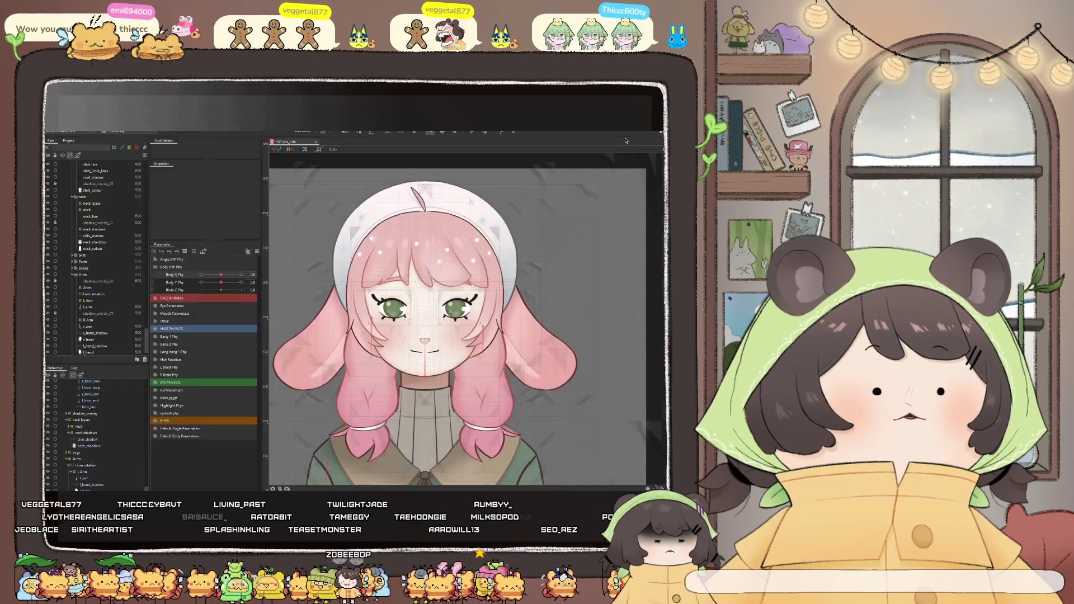
scroll(443, 337, "down", 2)
scroll(443, 336, "down", 2)
scroll(443, 335, "up", 5)
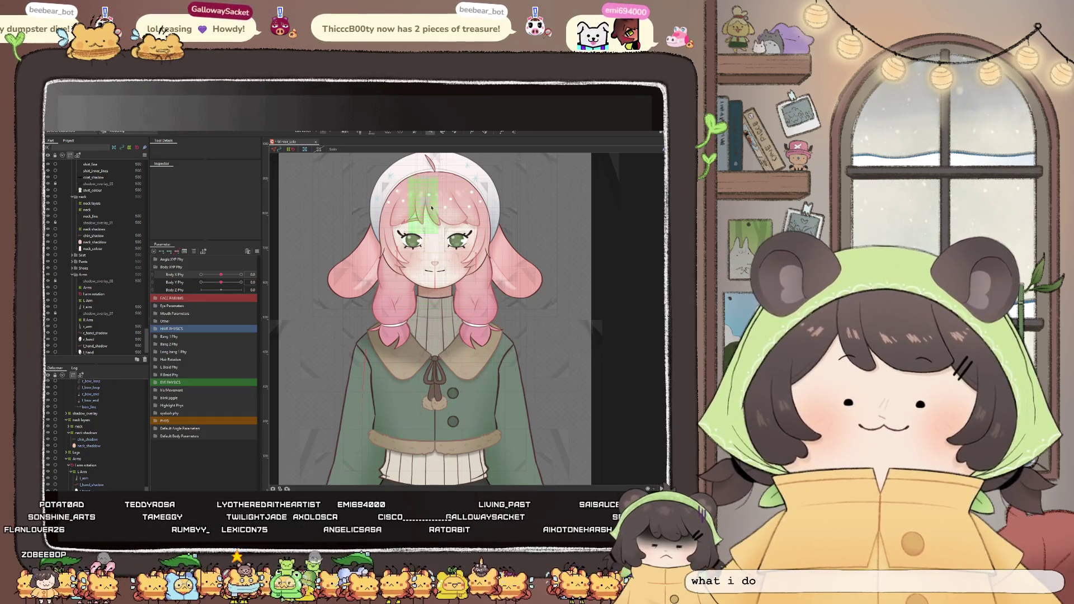
scroll(404, 308, "down", 1)
scroll(394, 323, "up", 2)
scroll(384, 341, "down", 1)
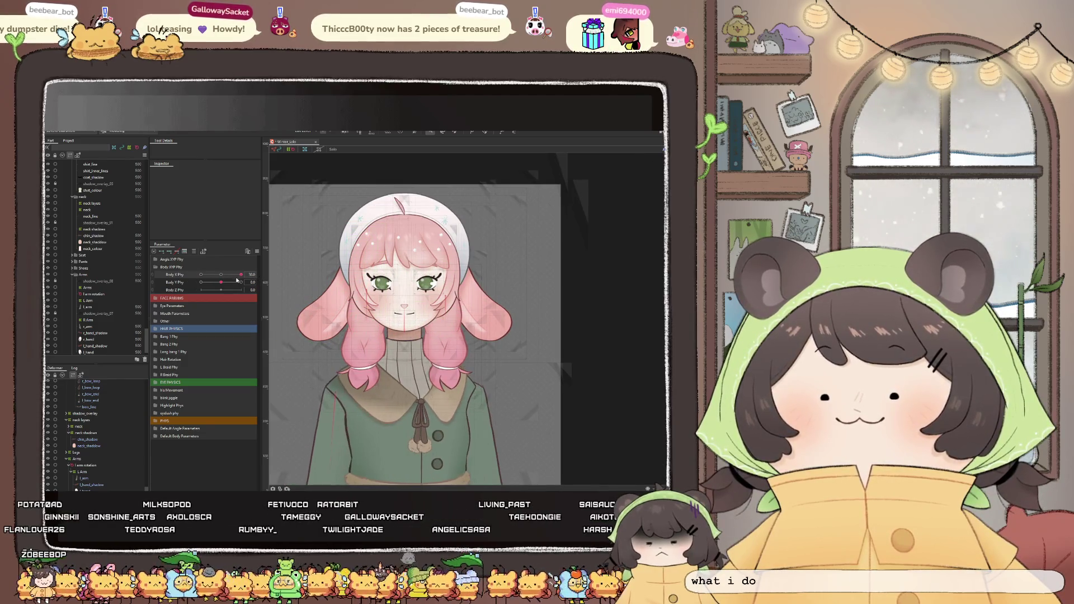
scroll(438, 367, "down", 1)
scroll(438, 367, "down", 1)
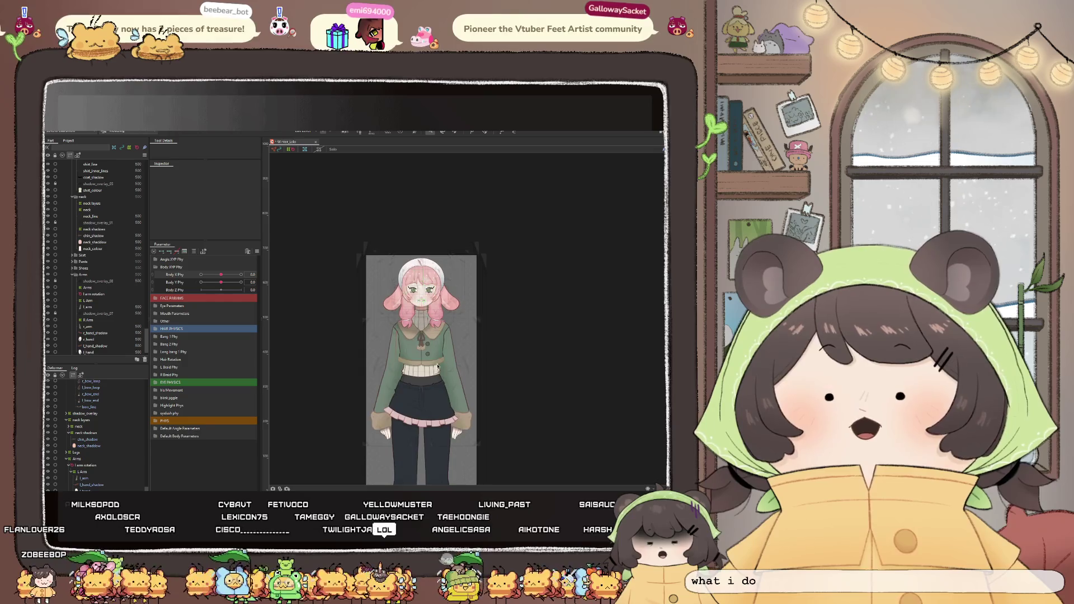
scroll(419, 357, "up", 2)
scroll(441, 321, "down", 1)
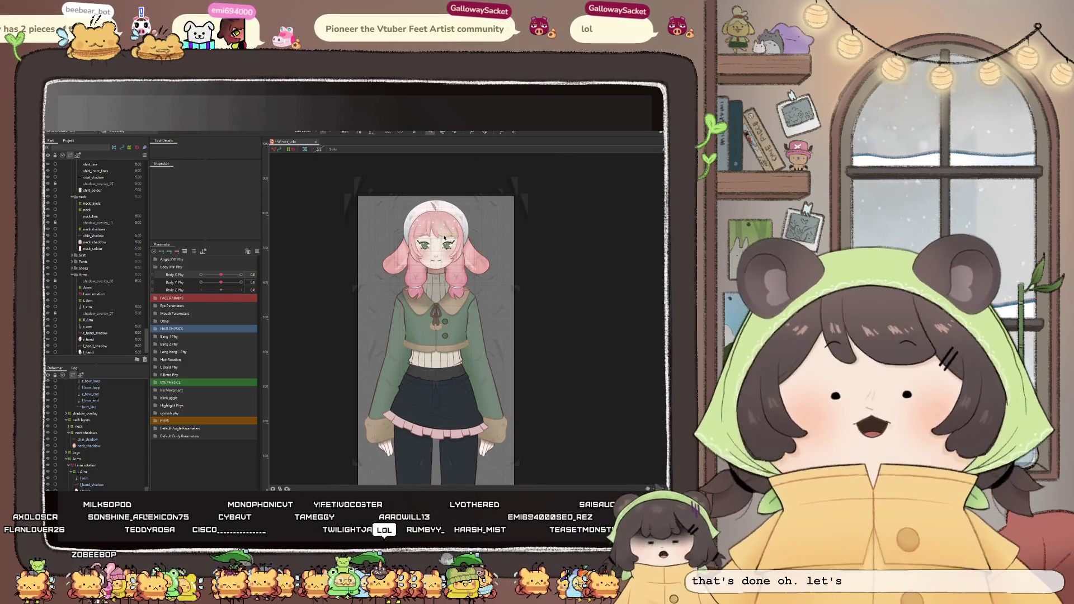
scroll(444, 319, "up", 1)
scroll(447, 316, "up", 1)
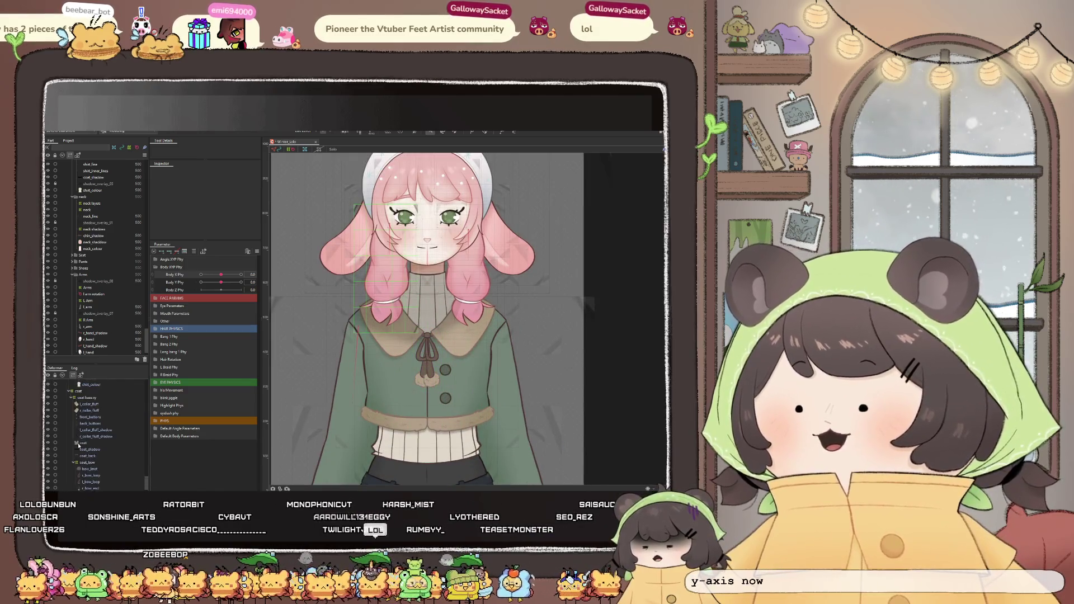
left_click(85, 436)
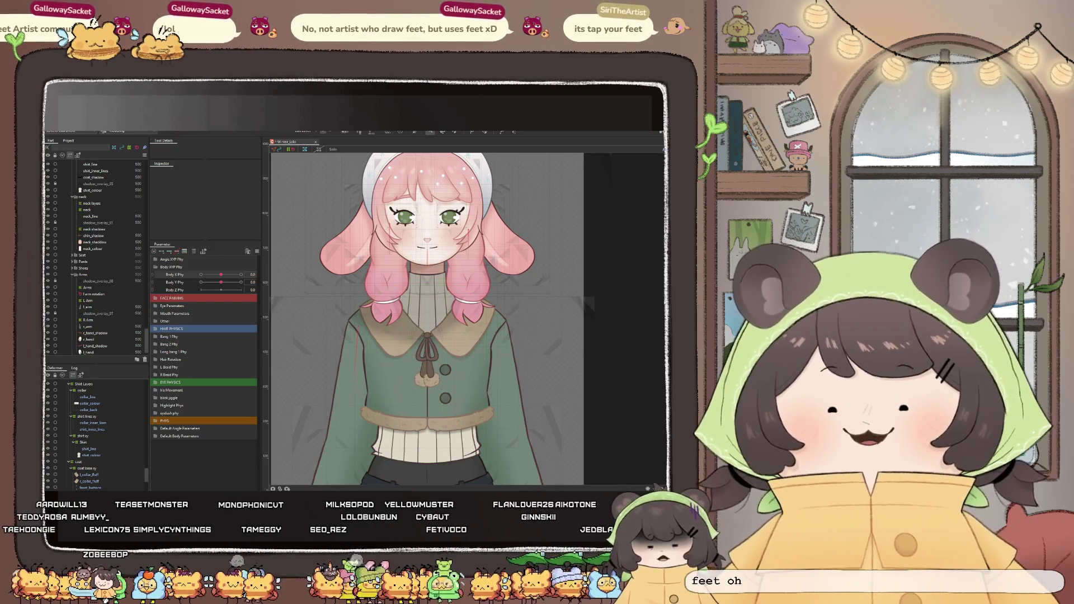
scroll(414, 276, "down", 3)
scroll(414, 276, "up", 3)
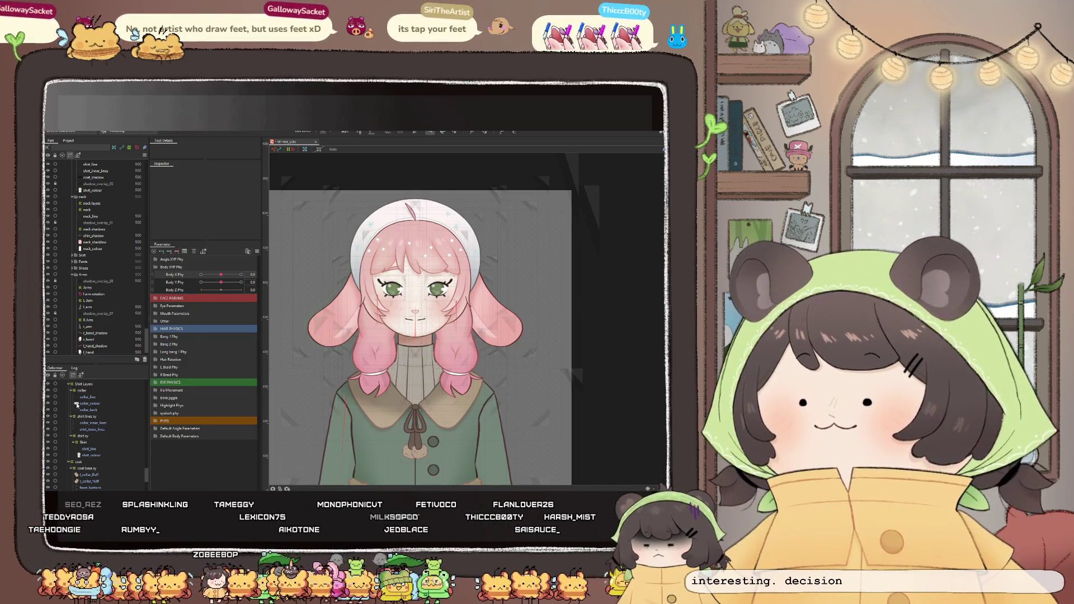
left_click(92, 468)
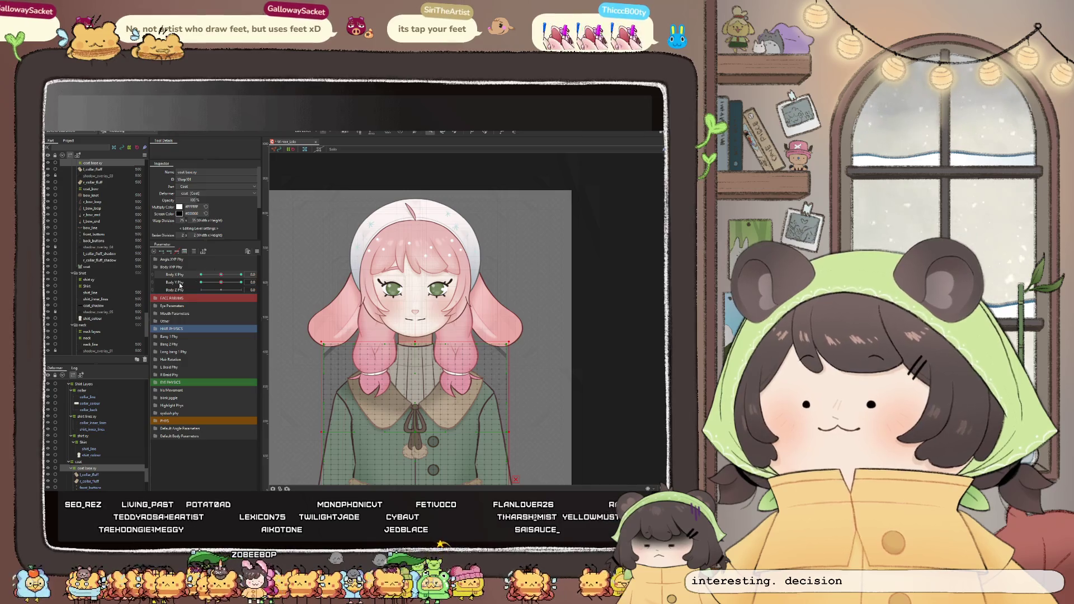
Pose the coat with Body X Phy and reshape its mesh around the bow, buttons and both sides
left_click_drag(221, 274, 186, 287)
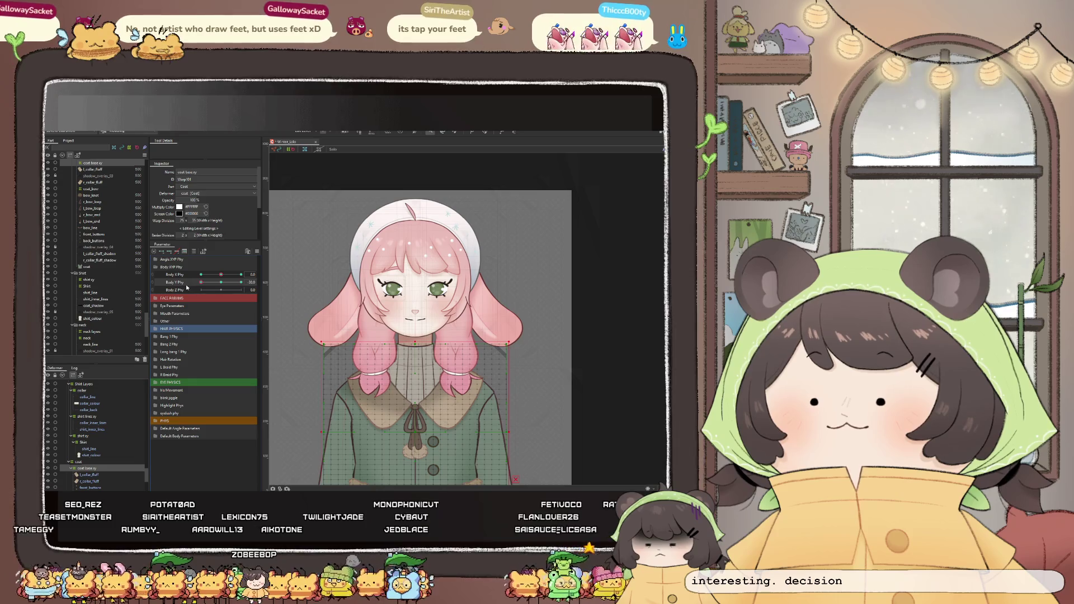
scroll(382, 287, "down", 5)
scroll(393, 368, "up", 5)
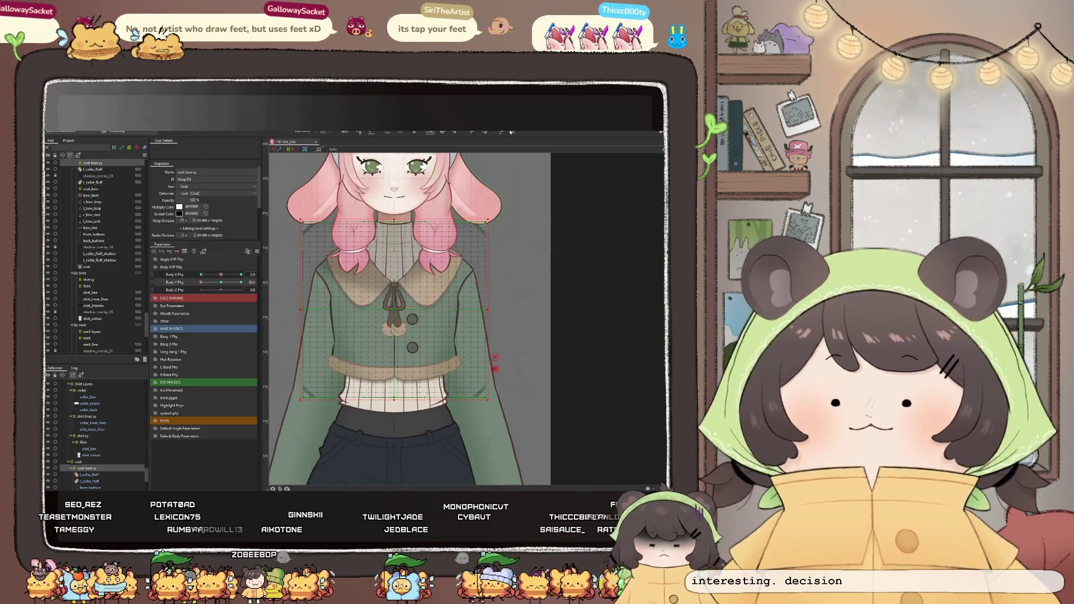
scroll(422, 334, "down", 2)
scroll(423, 335, "down", 2)
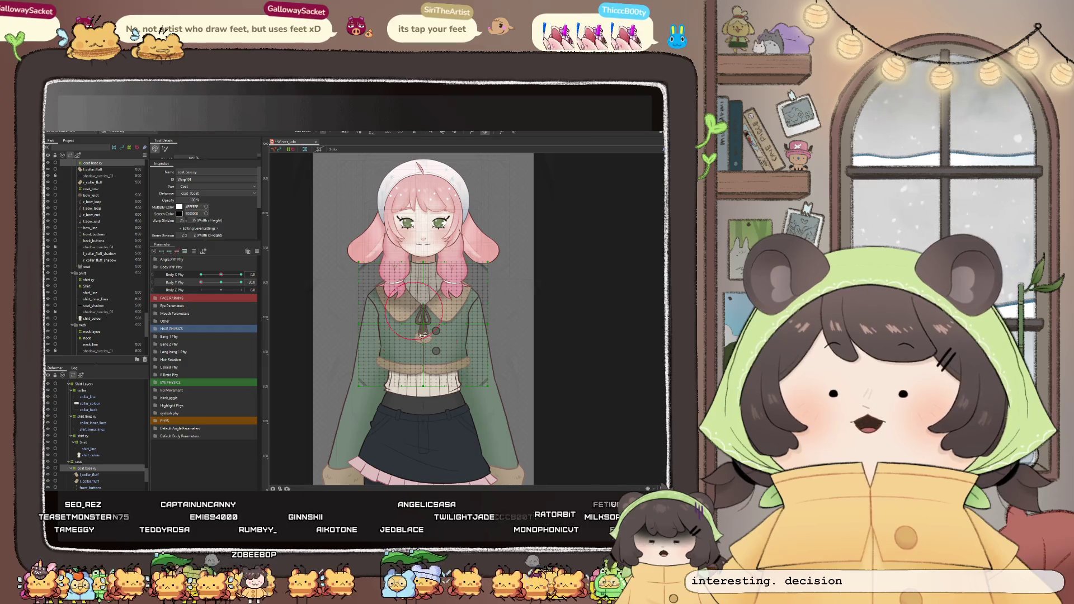
scroll(424, 322, "up", 2)
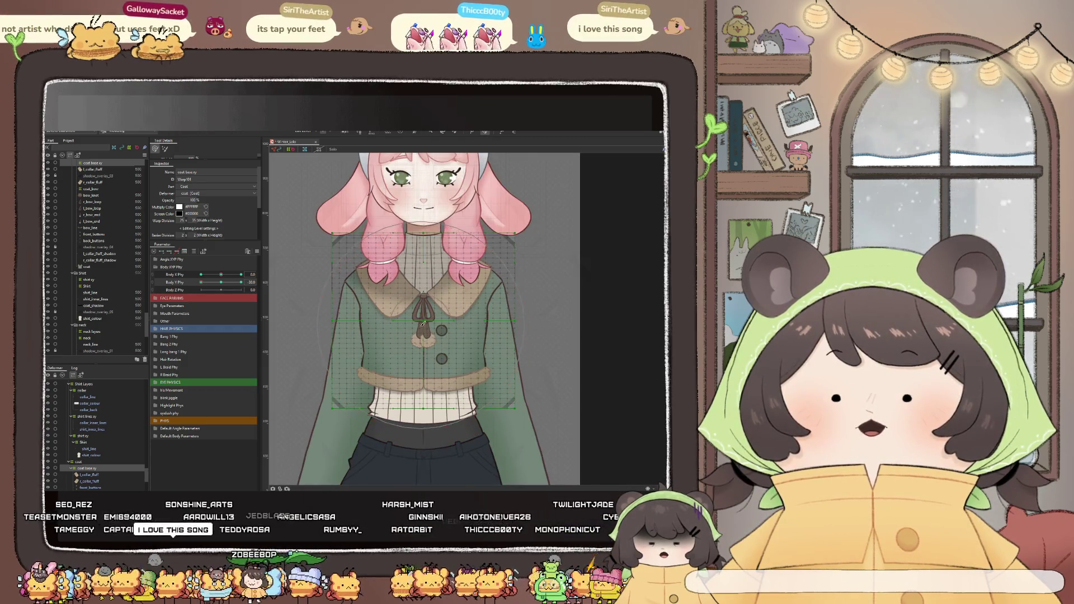
left_click_drag(426, 328, 319, 362)
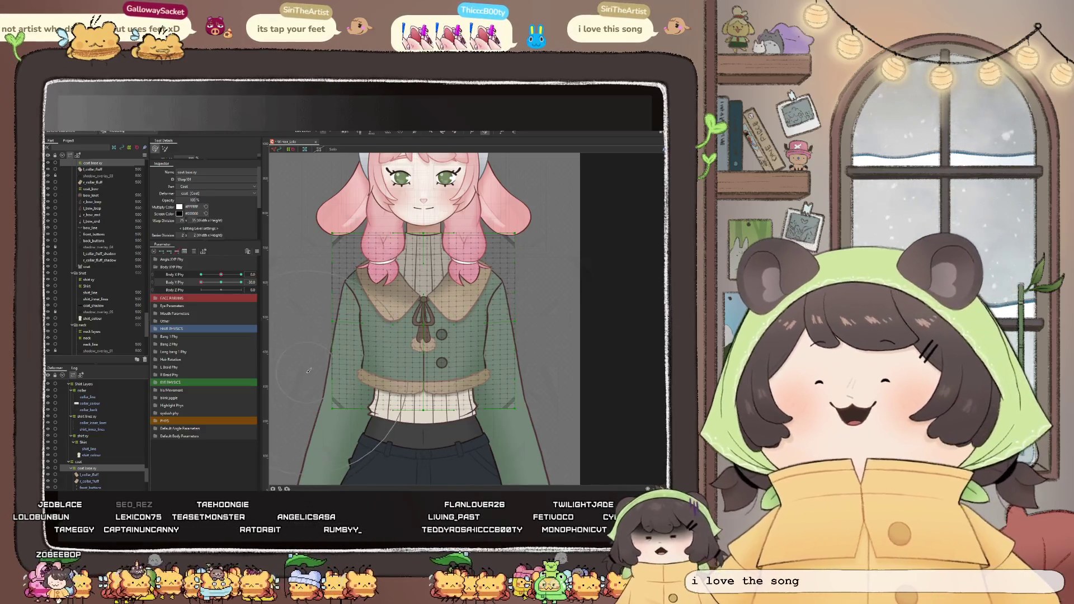
left_click_drag(308, 367, 311, 369)
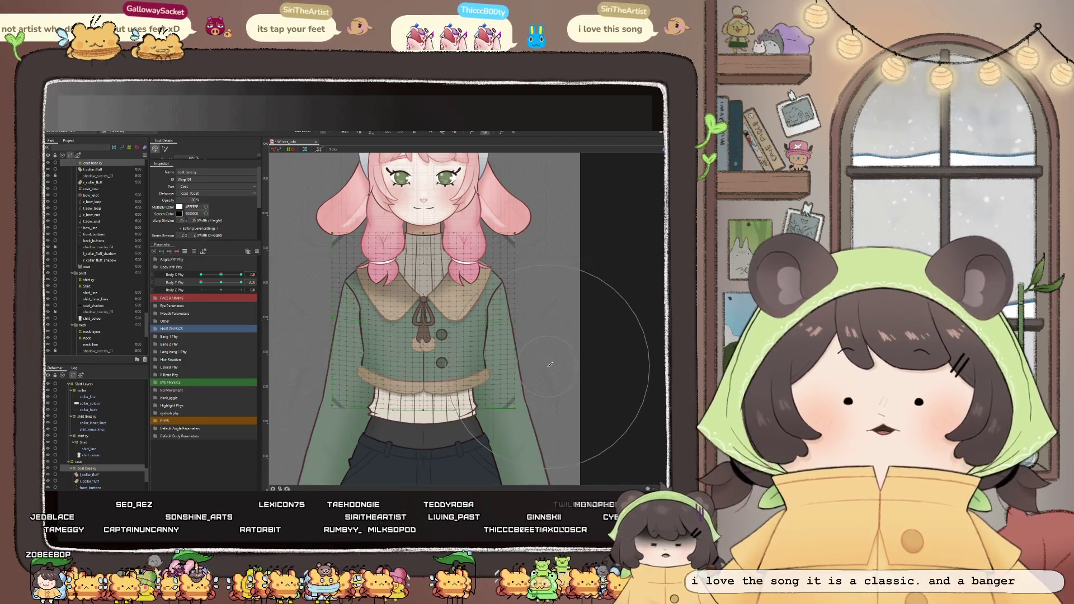
left_click_drag(530, 363, 570, 363)
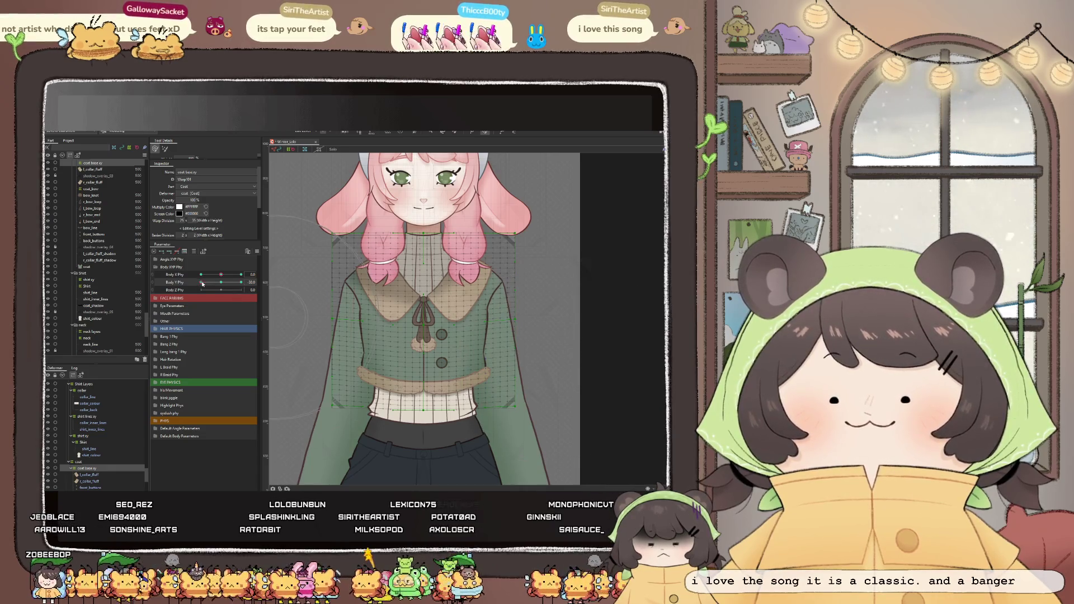
Under Body Y Phy, nudge both collars, lower the jacket slightly and reshape the sweater at the buttons
mouse_move(212, 286)
left_mouse_down()
mouse_move(231, 288)
mouse_move(167, 288)
left_mouse_up()
scroll(378, 284, "up", 2)
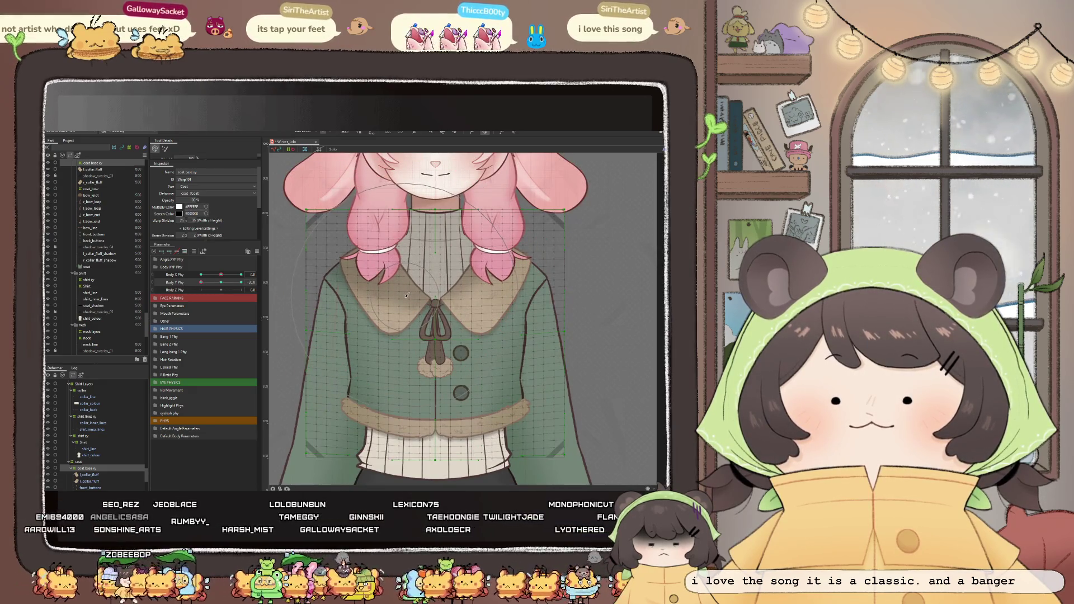
left_click_drag(406, 291, 406, 304)
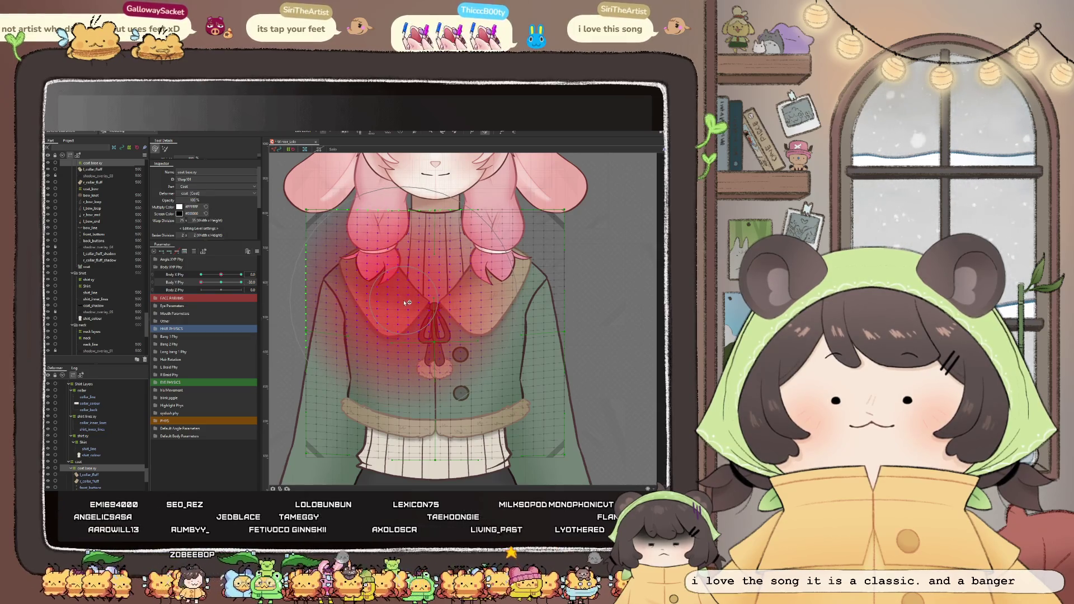
left_click_drag(475, 307, 478, 310)
scroll(466, 307, "down", 2)
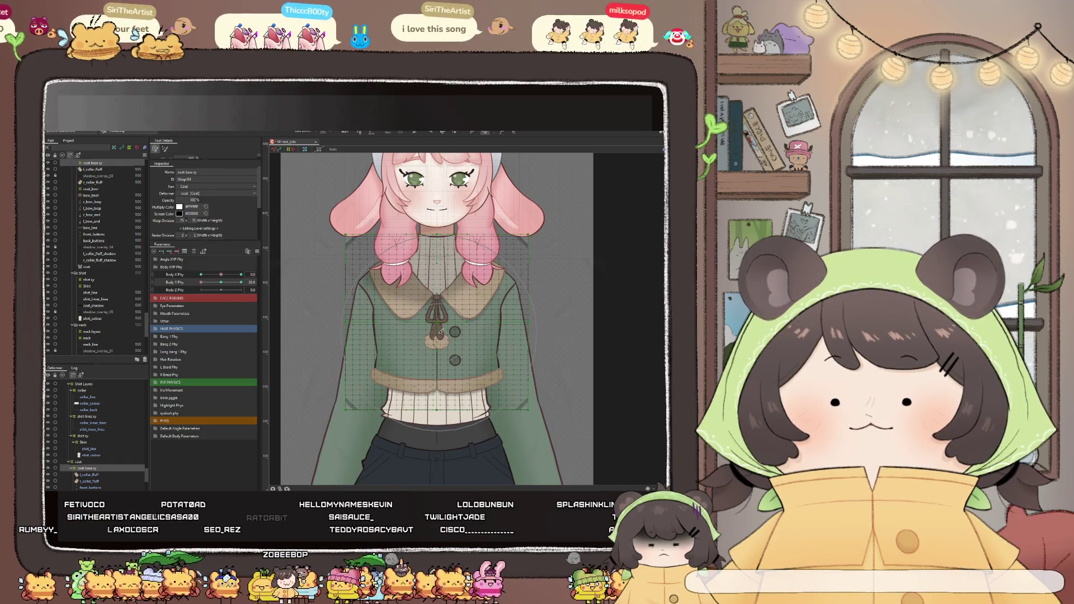
left_click_drag(438, 326, 374, 377)
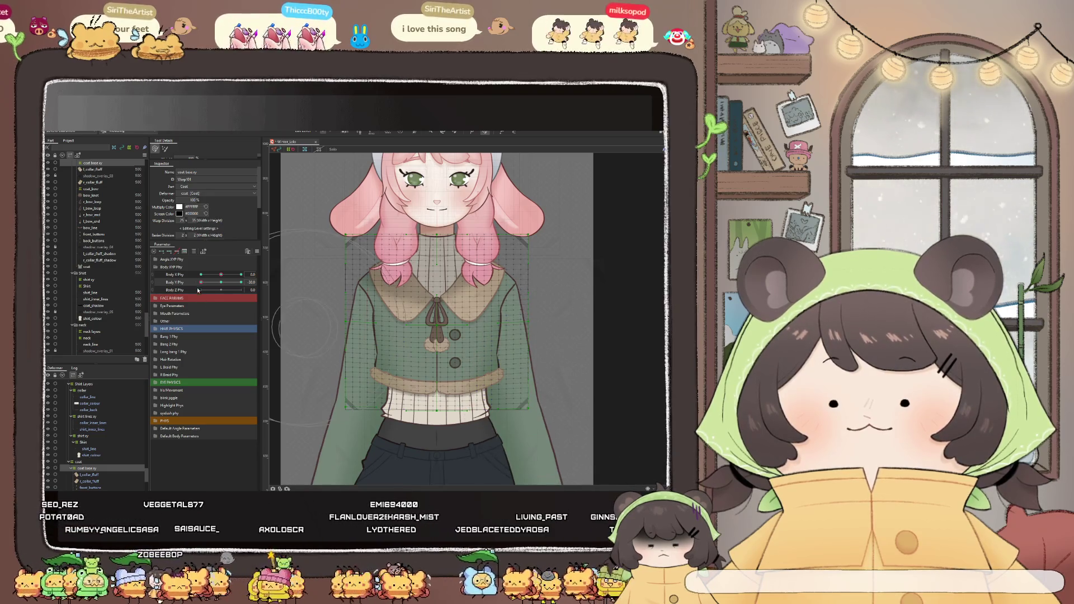
scroll(457, 402, "up", 2)
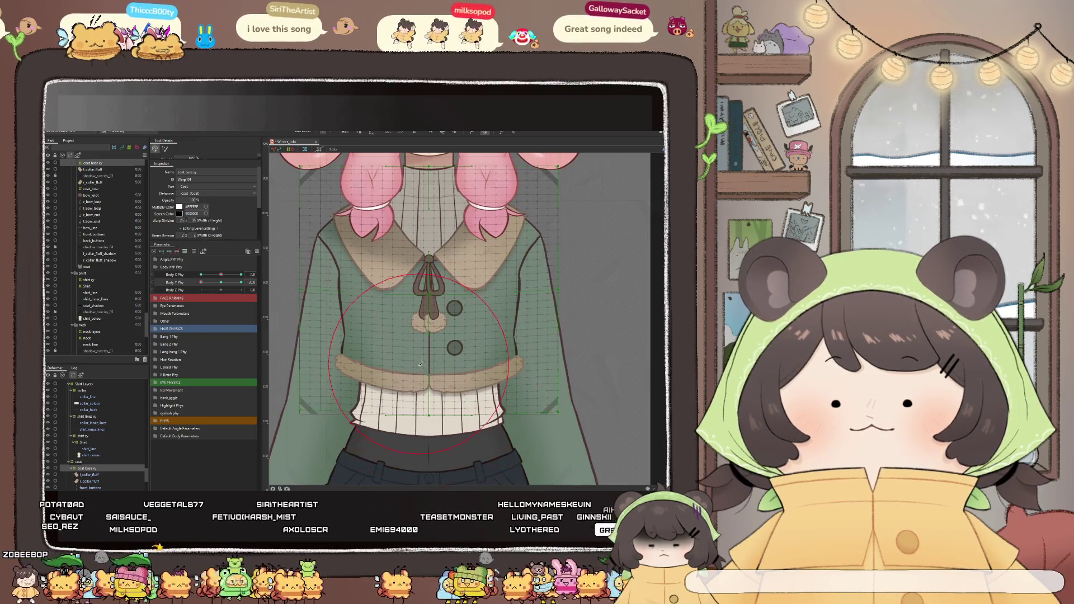
left_click_drag(434, 391, 430, 402)
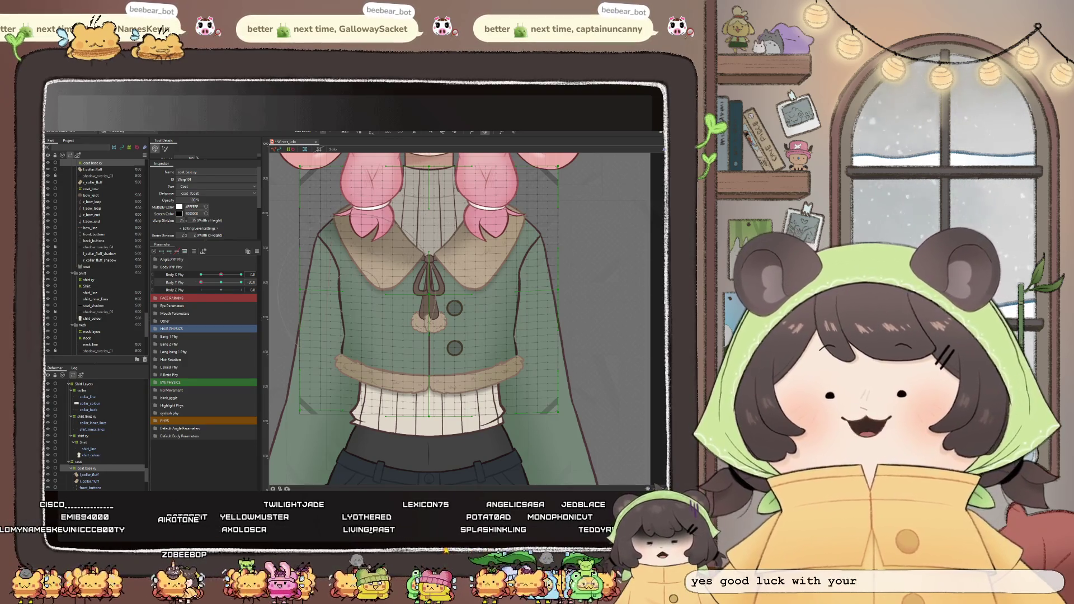
scroll(453, 319, "down", 2)
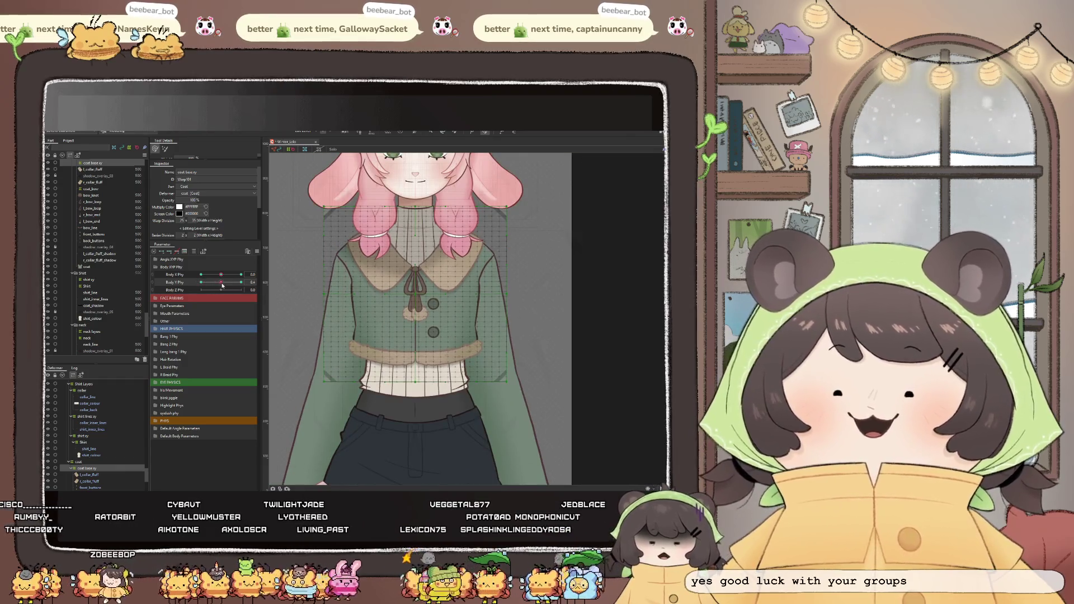
Shift the coat mesh around the ribbon and verify coat, ribbon and buttons follow Body Y
mouse_move(217, 286)
left_mouse_down()
mouse_move(230, 289)
mouse_move(196, 289)
left_mouse_up()
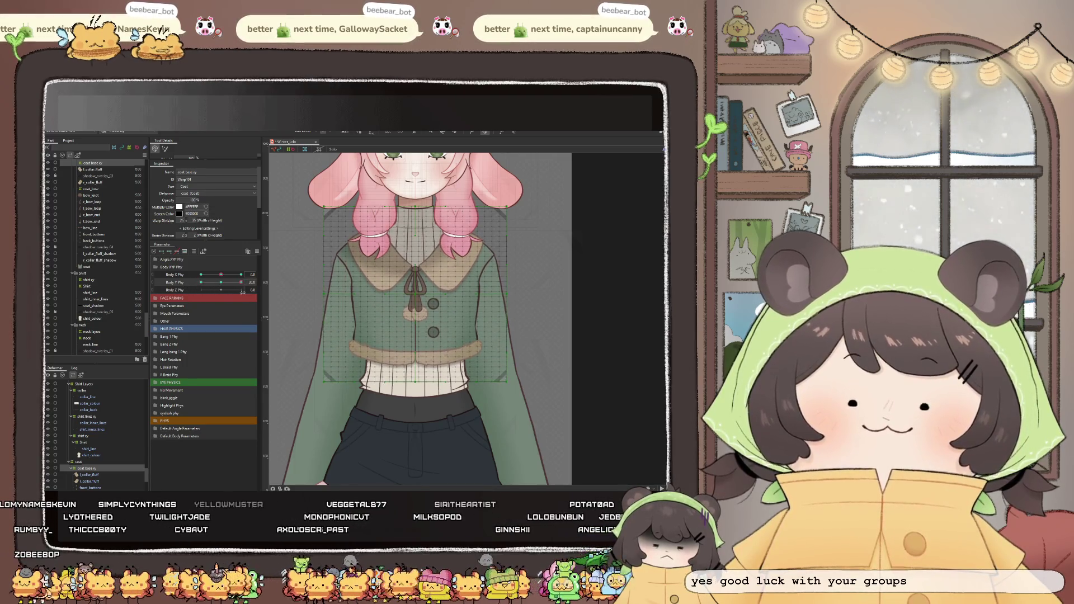
scroll(421, 308, "down", 2)
scroll(421, 309, "up", 2)
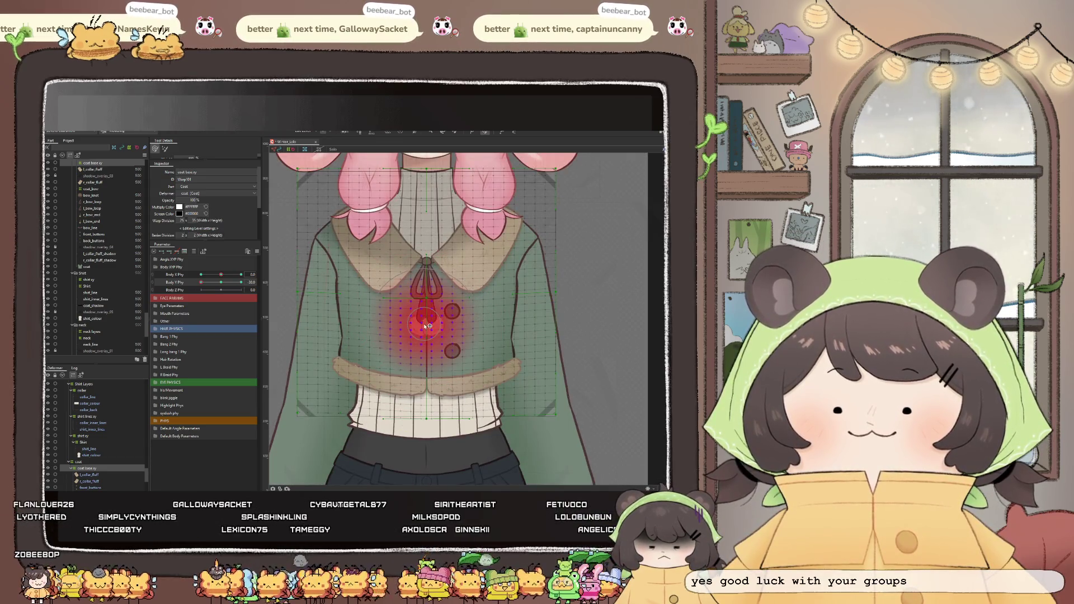
mouse_move(402, 304)
left_mouse_down()
mouse_move(458, 307)
mouse_move(462, 320)
left_mouse_up()
scroll(462, 317, "down", 2)
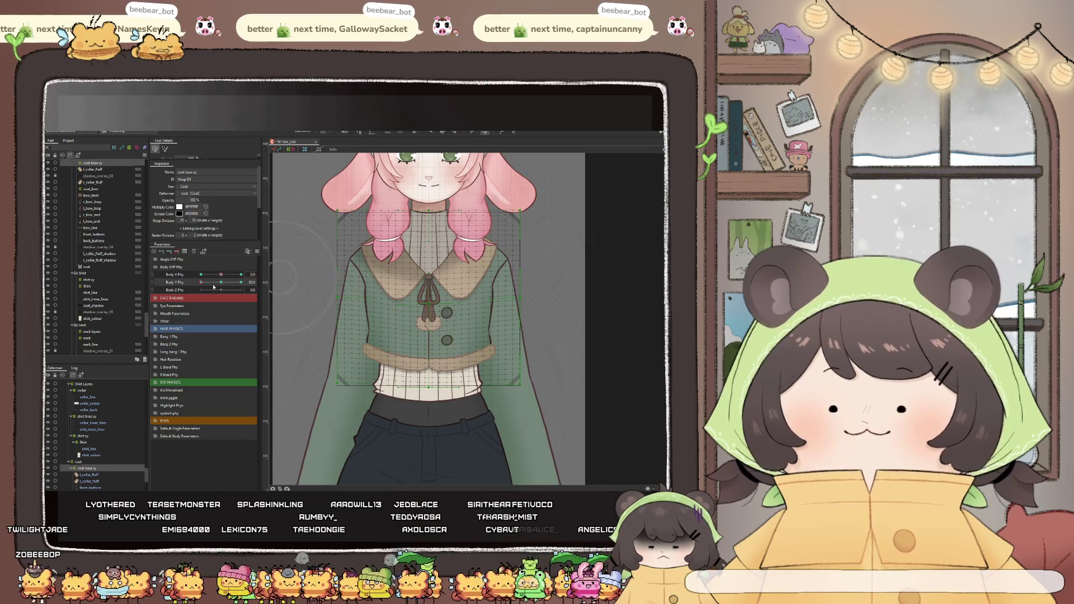
mouse_move(204, 283)
left_mouse_down()
mouse_move(224, 287)
mouse_move(196, 288)
left_mouse_up()
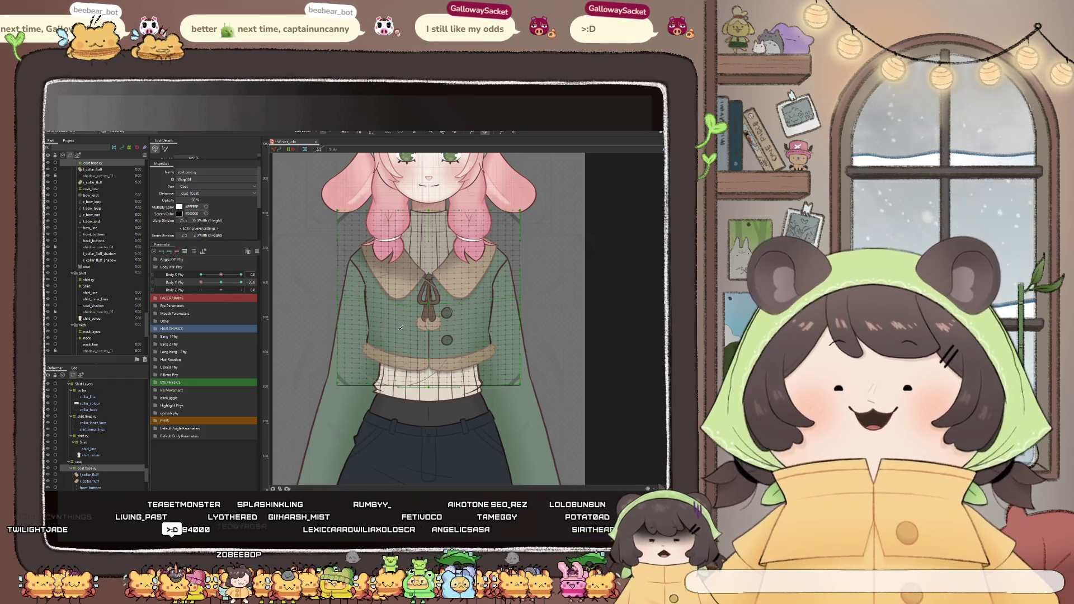
scroll(400, 318, "up", 3)
scroll(428, 309, "down", 1)
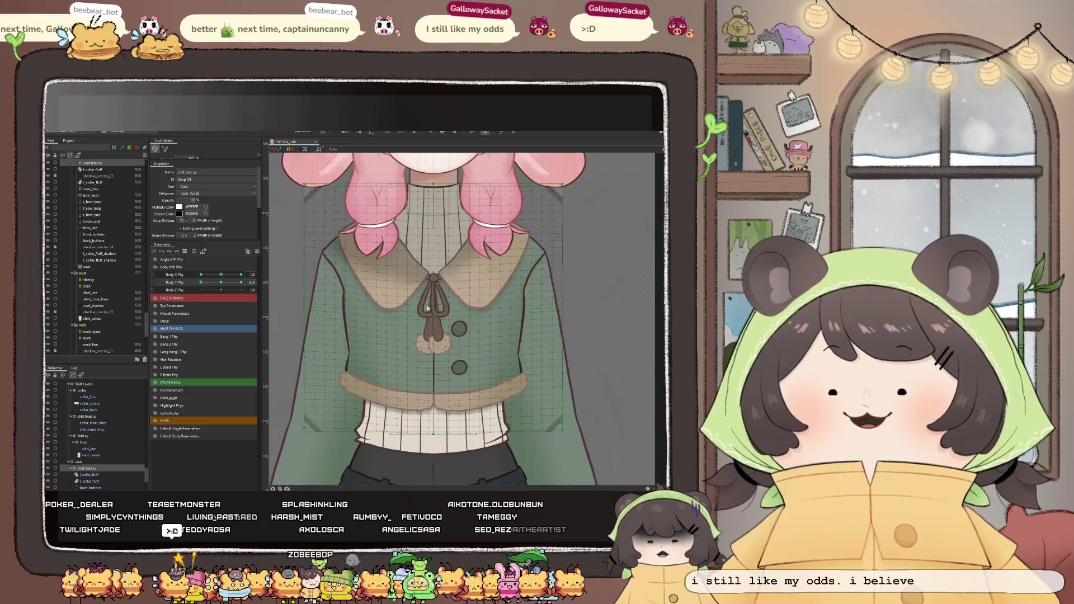
scroll(382, 323, "down", 2)
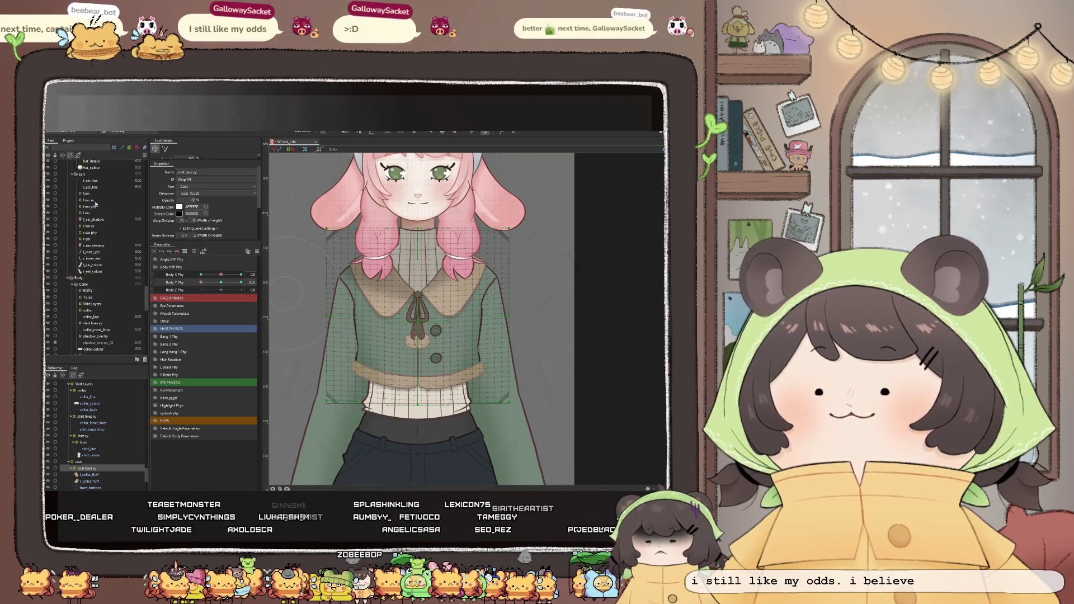
scroll(93, 200, "up", 5)
scroll(93, 199, "up", 3)
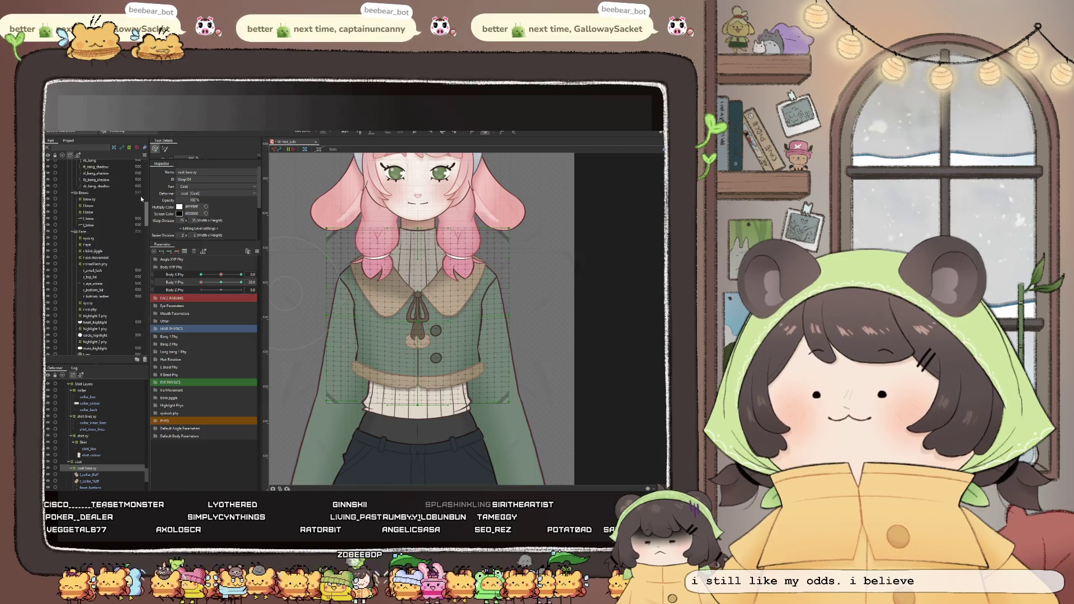
scroll(131, 222, "up", 5)
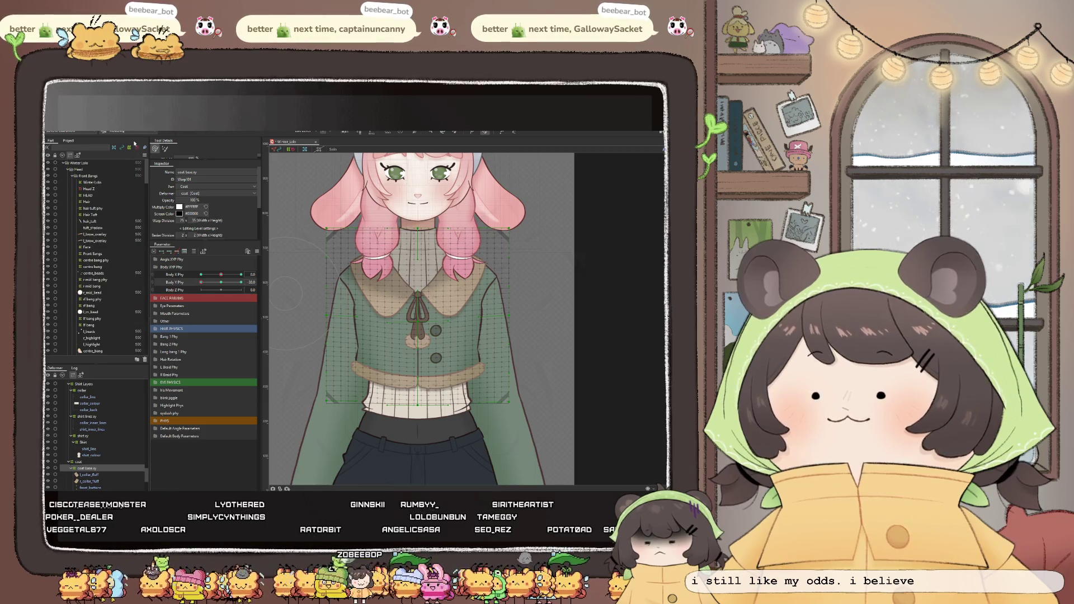
Hide the head group, preview the coat with Body Y Phy, and push its right side down and outward
left_click(52, 169)
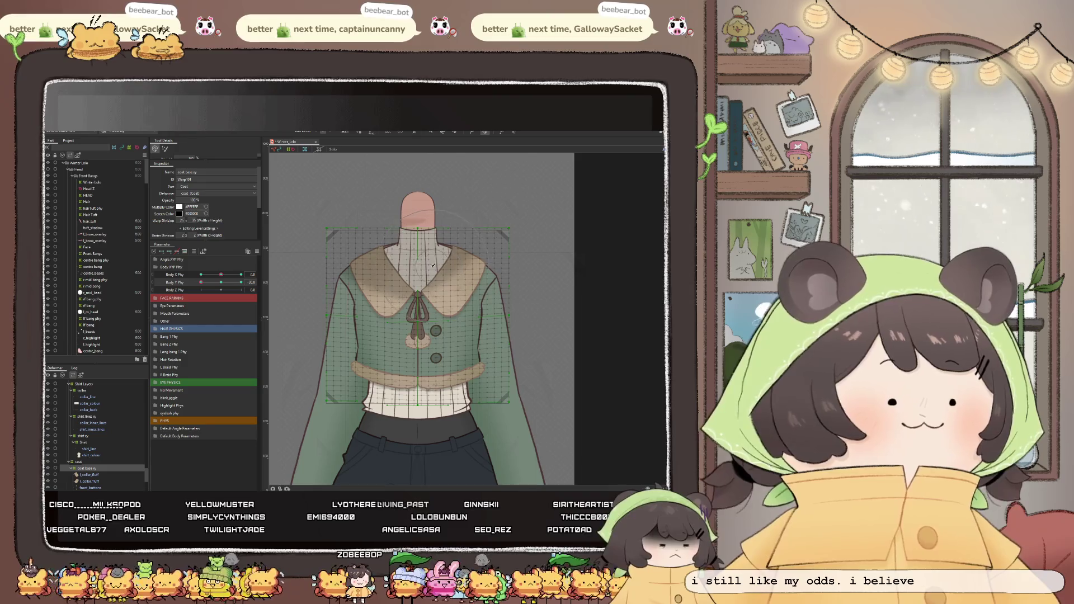
scroll(420, 278, "up", 2)
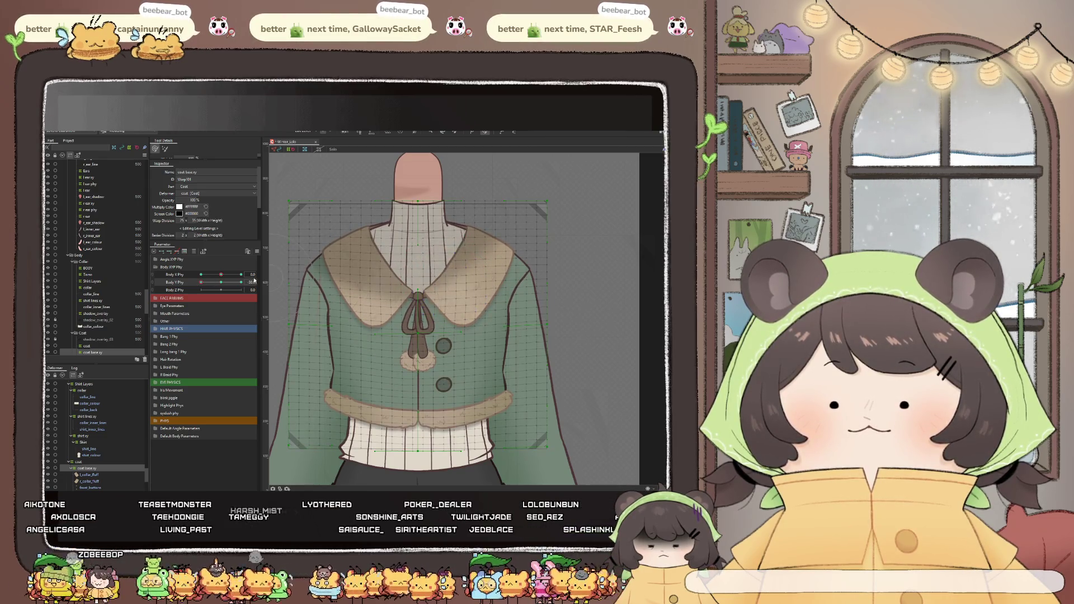
left_click_drag(221, 282, 171, 289)
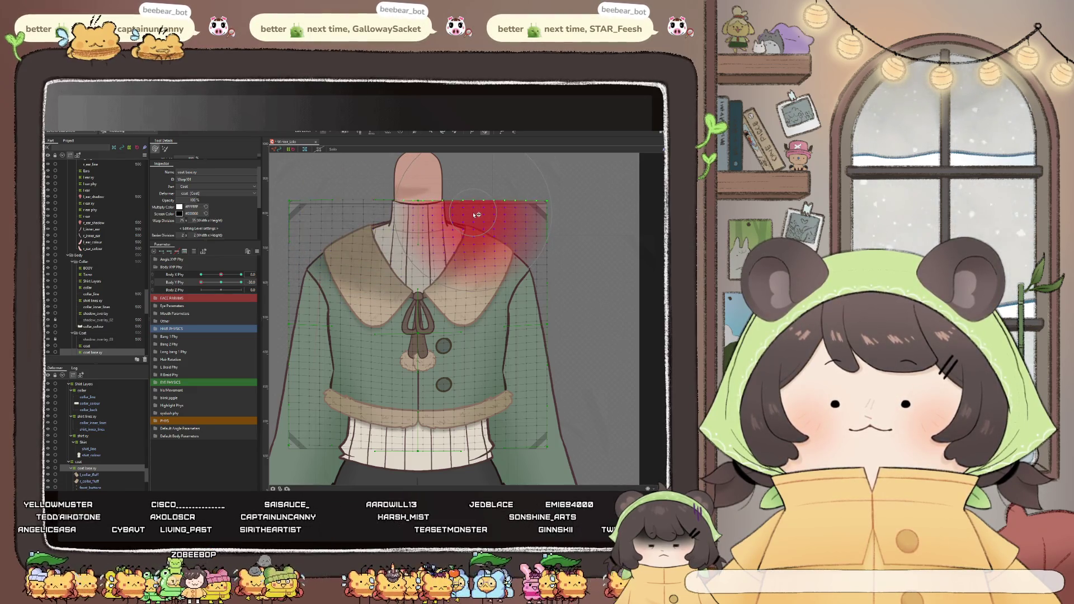
left_click_drag(210, 282, 286, 307)
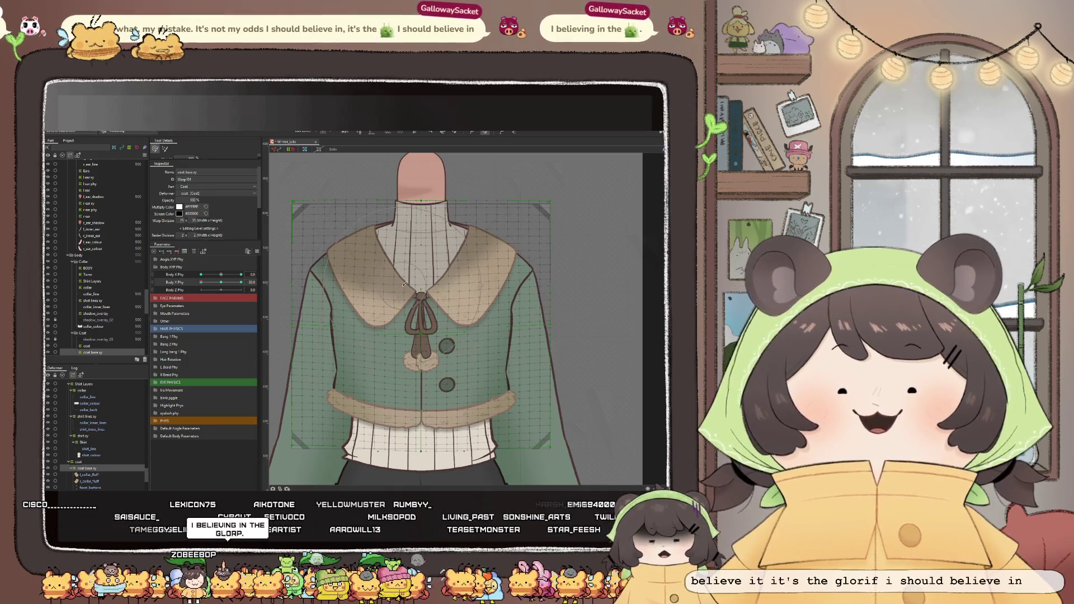
scroll(403, 289, "down", 2)
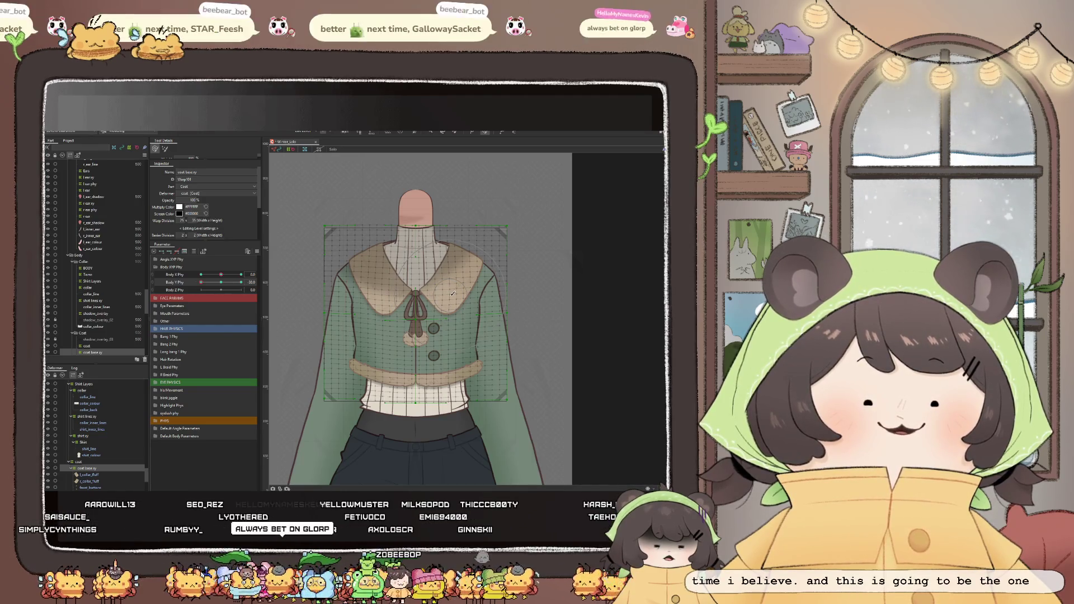
scroll(464, 291, "up", 1)
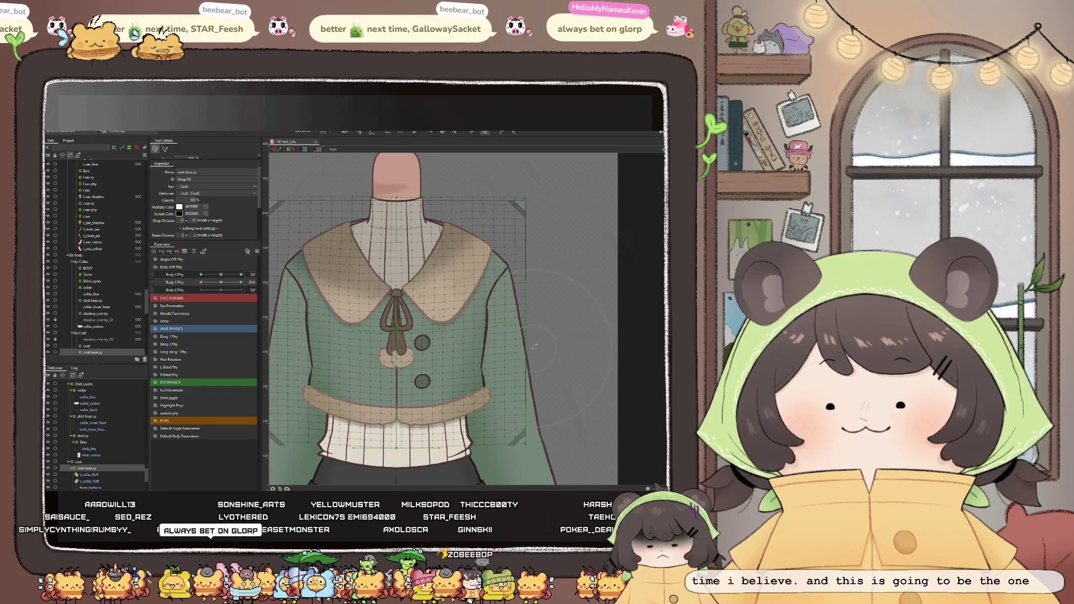
left_click_drag(538, 343, 534, 335)
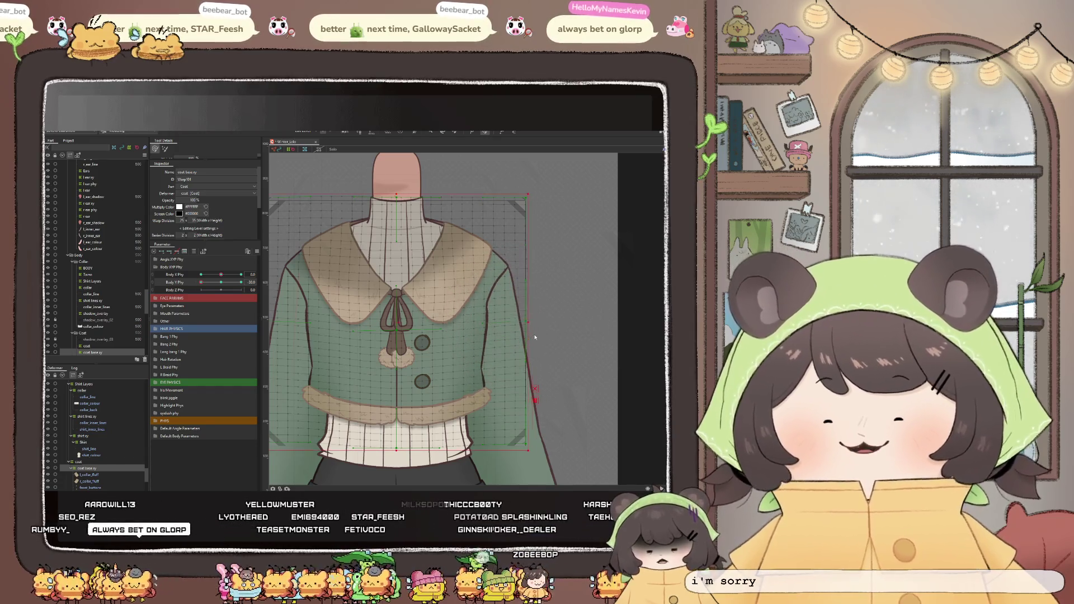
left_click_drag(526, 310, 543, 348)
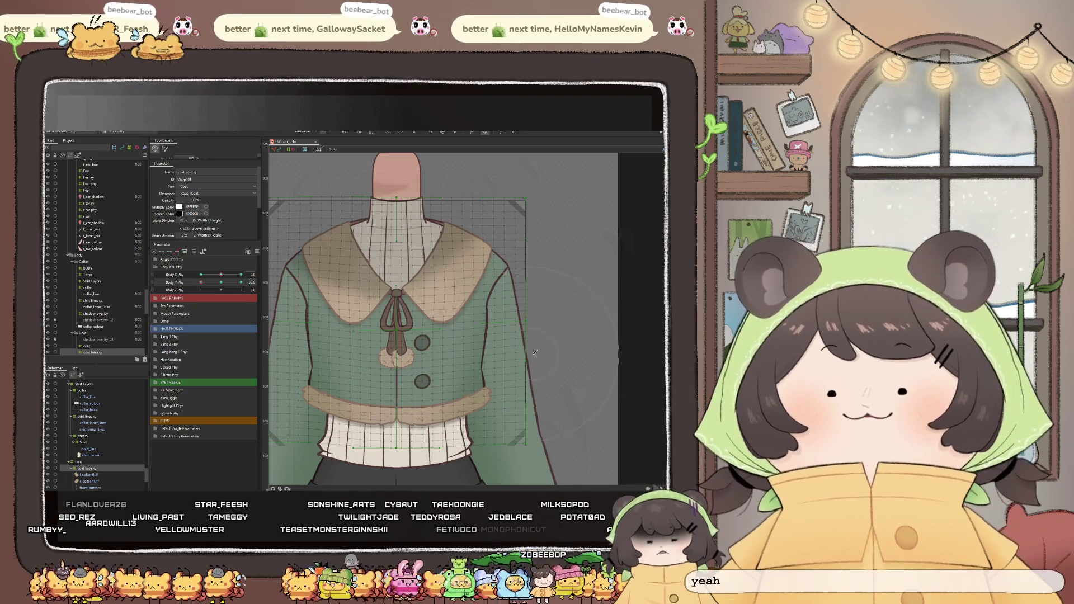
Try brush nudges on the coat's right and left edges, undoing each attempt
left_click_drag(549, 344, 550, 346)
key("ctrl+z")
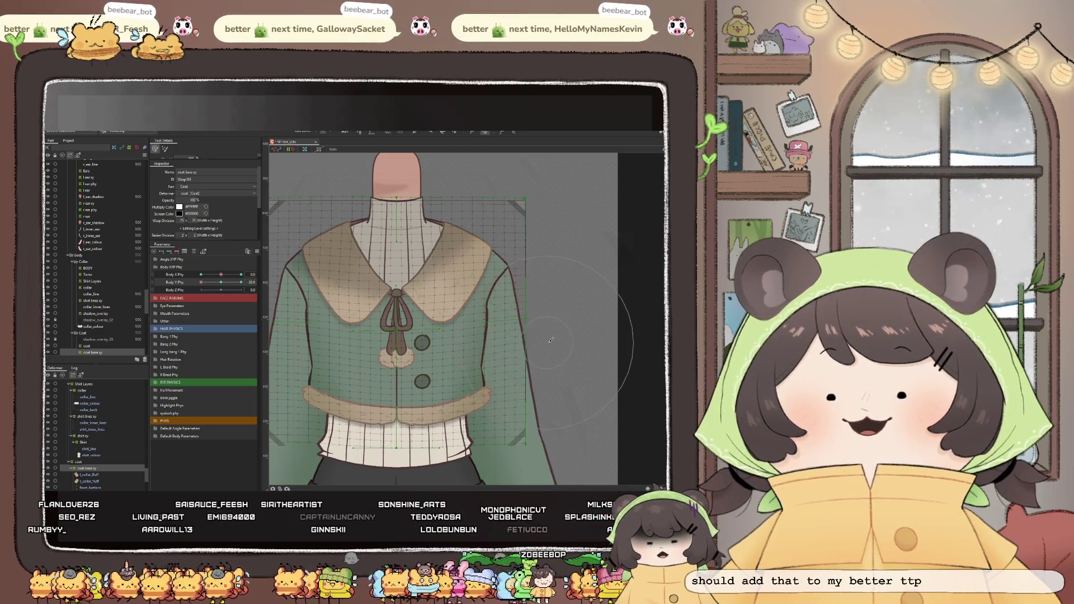
left_click_drag(357, 341, 358, 345)
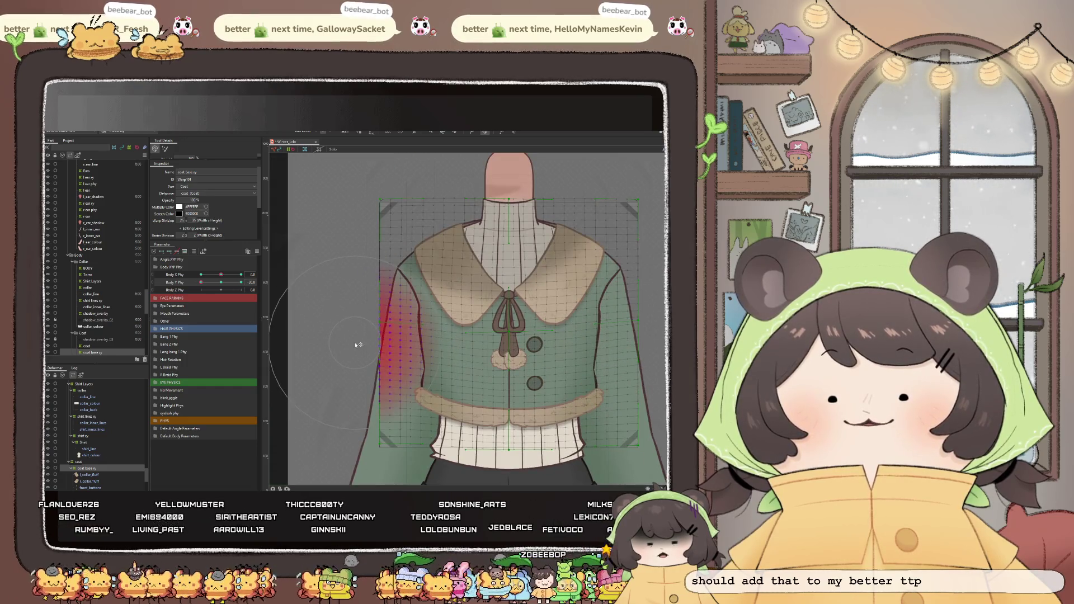
key("ctrl+z")
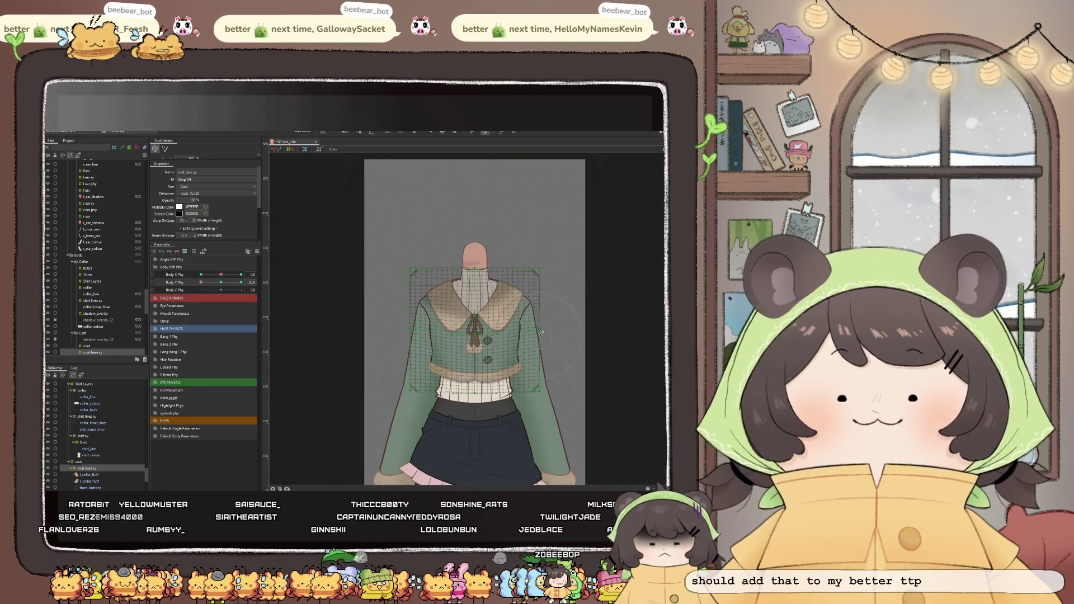
left_click_drag(525, 339, 522, 356)
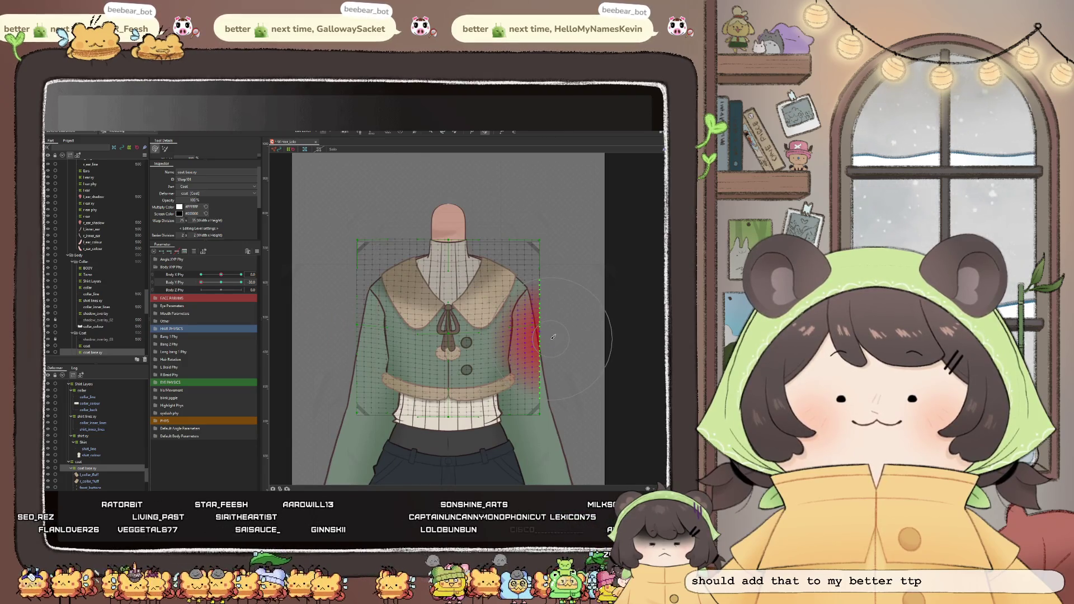
key("ctrl+z")
Preview the collar and coat deformation across the Body X/Y/Z Phy sliders
left_click_drag(199, 294, 230, 290)
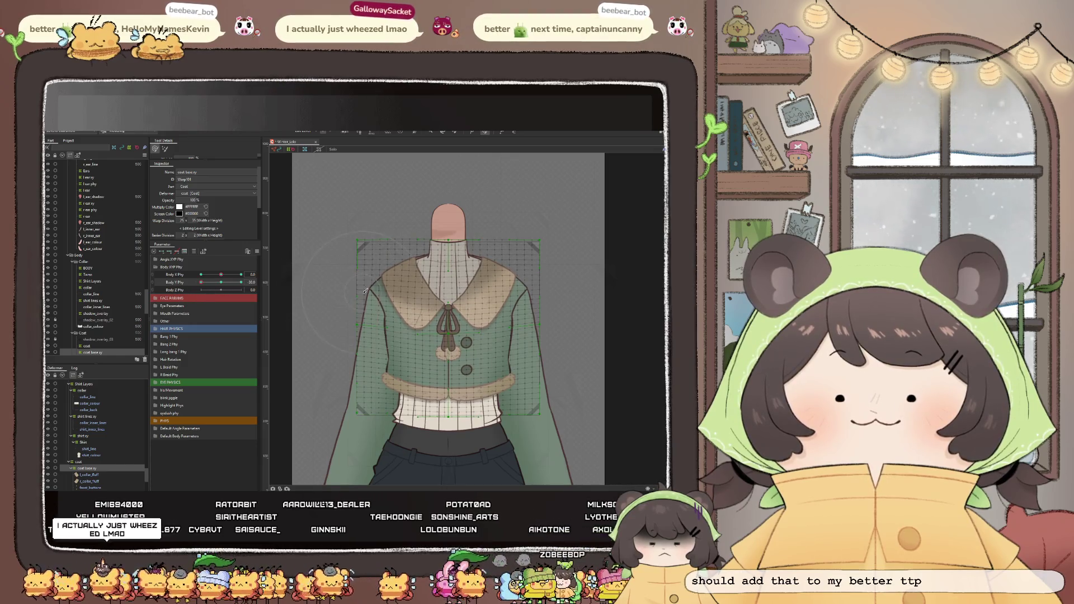
scroll(330, 264, "up", 2)
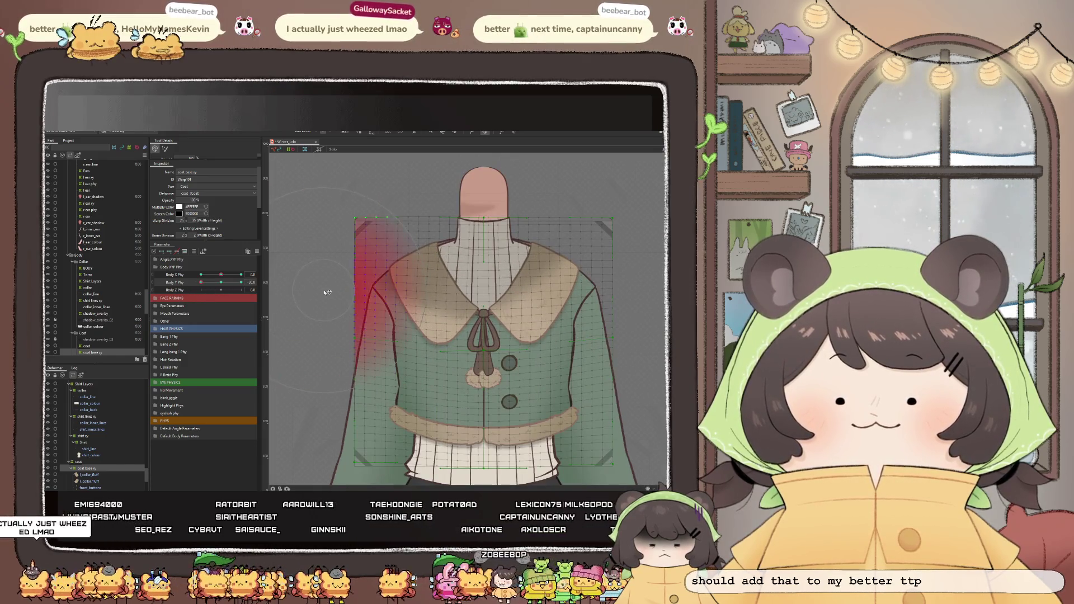
mouse_move(580, 303)
left_mouse_down()
mouse_move(505, 303)
mouse_move(575, 311)
left_mouse_up()
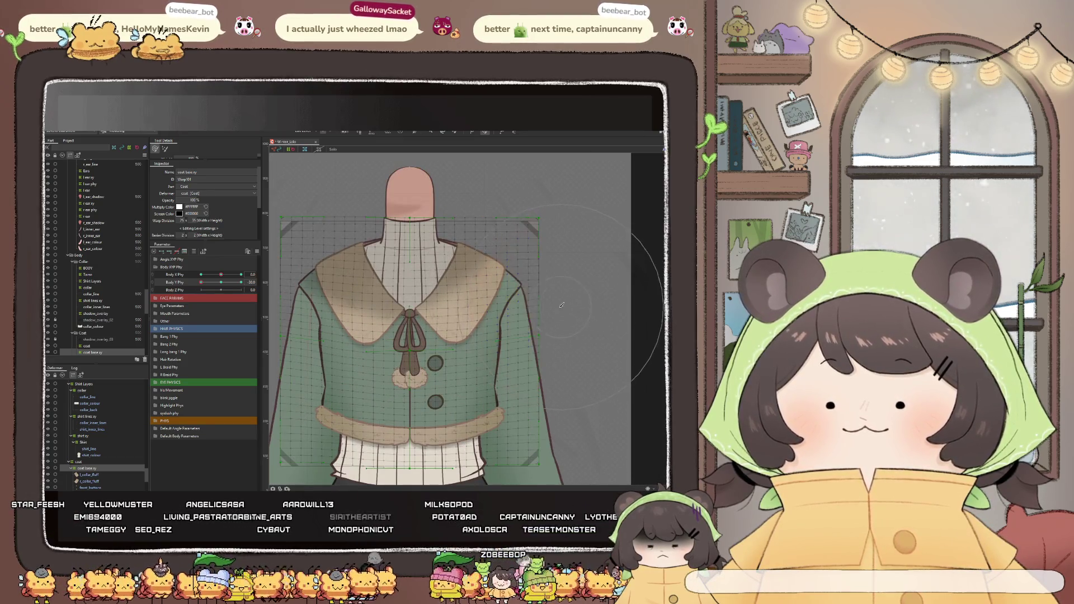
scroll(558, 308, "down", 2)
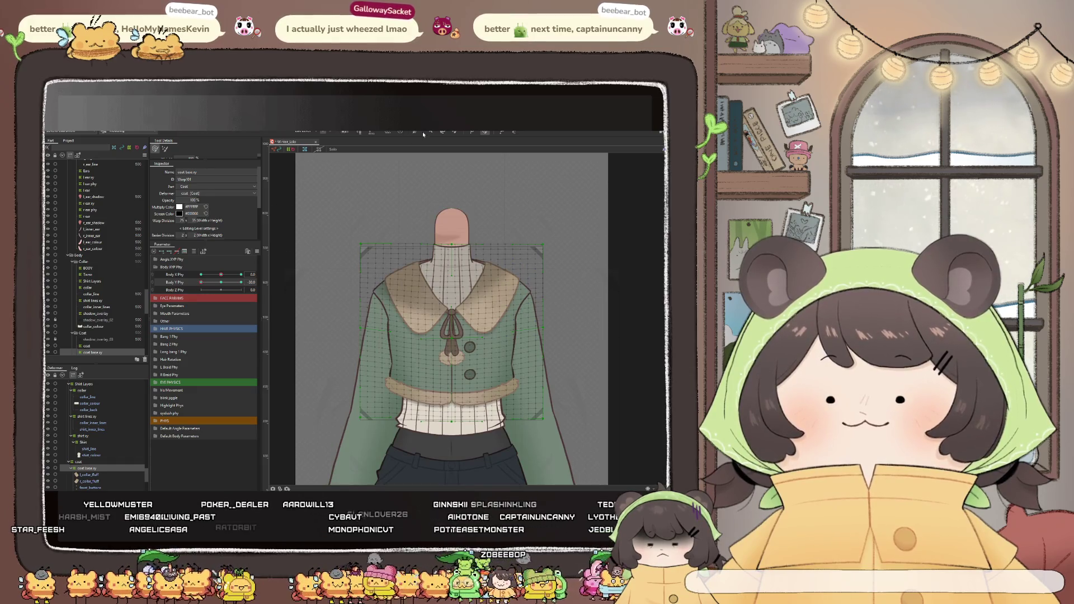
left_click_drag(205, 283, 231, 292)
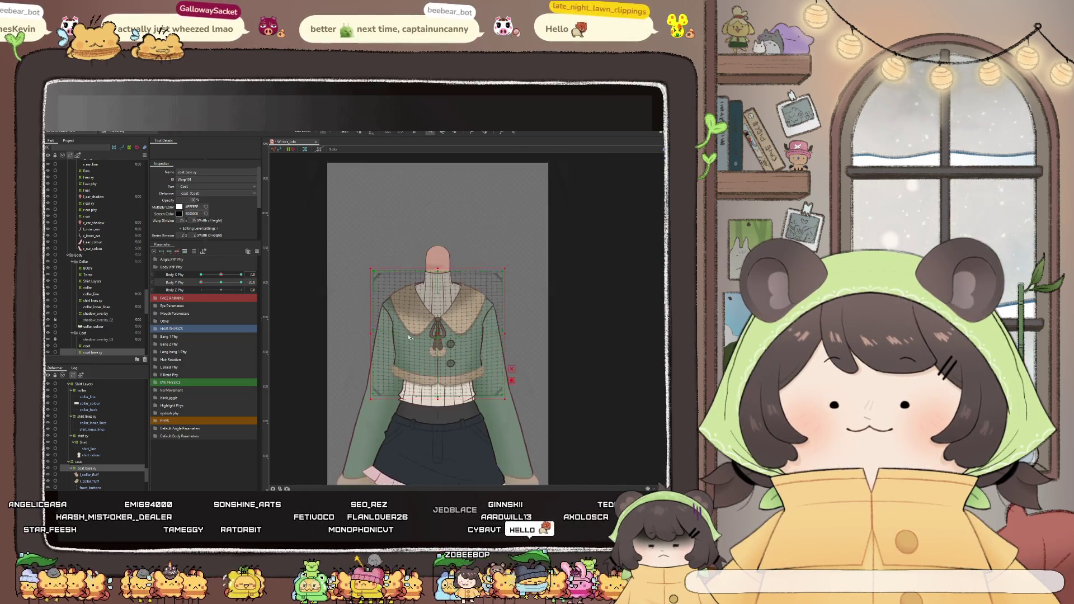
scroll(407, 343, "up", 1)
scroll(416, 346, "up", 2)
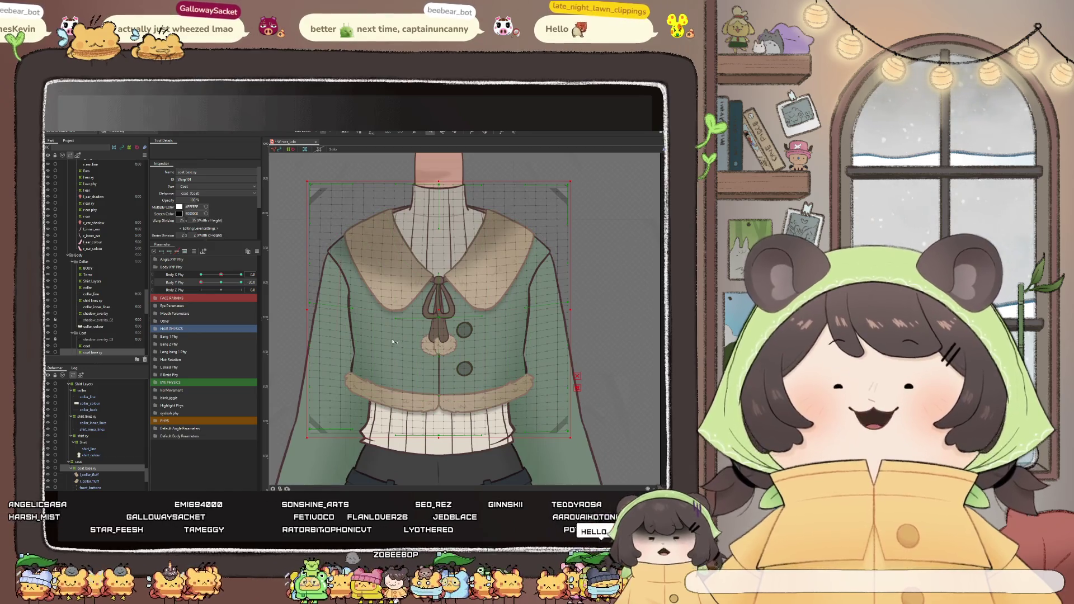
With the deform brush, nudge the coat's chest and right side on the warp grid and test against Body Y
left_click(504, 137)
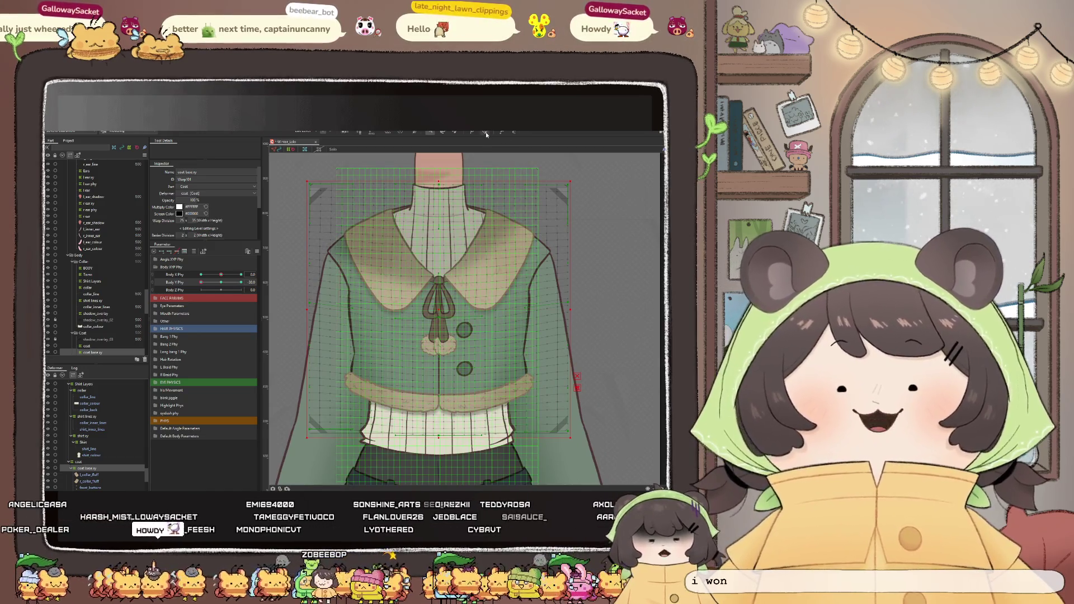
left_click(484, 132)
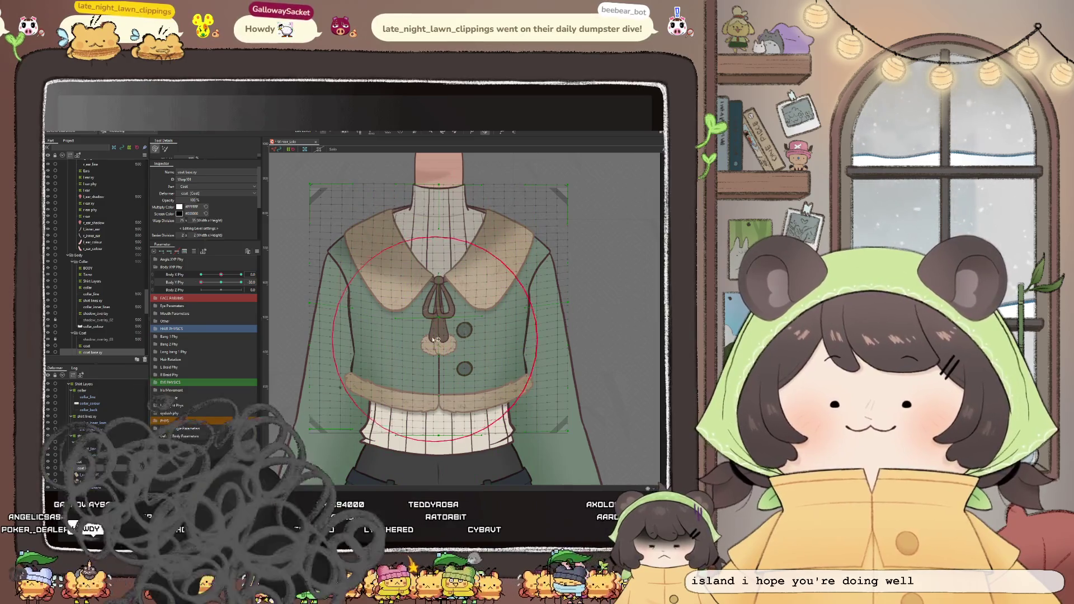
left_click(388, 333)
left_click(388, 333)
left_click_drag(491, 343, 496, 339)
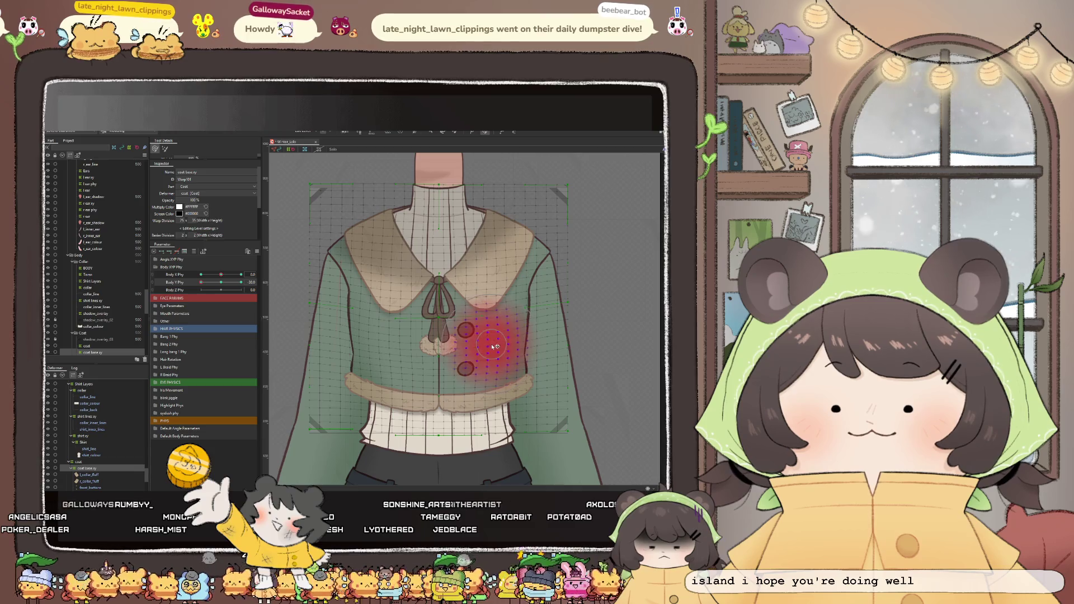
left_click(219, 286)
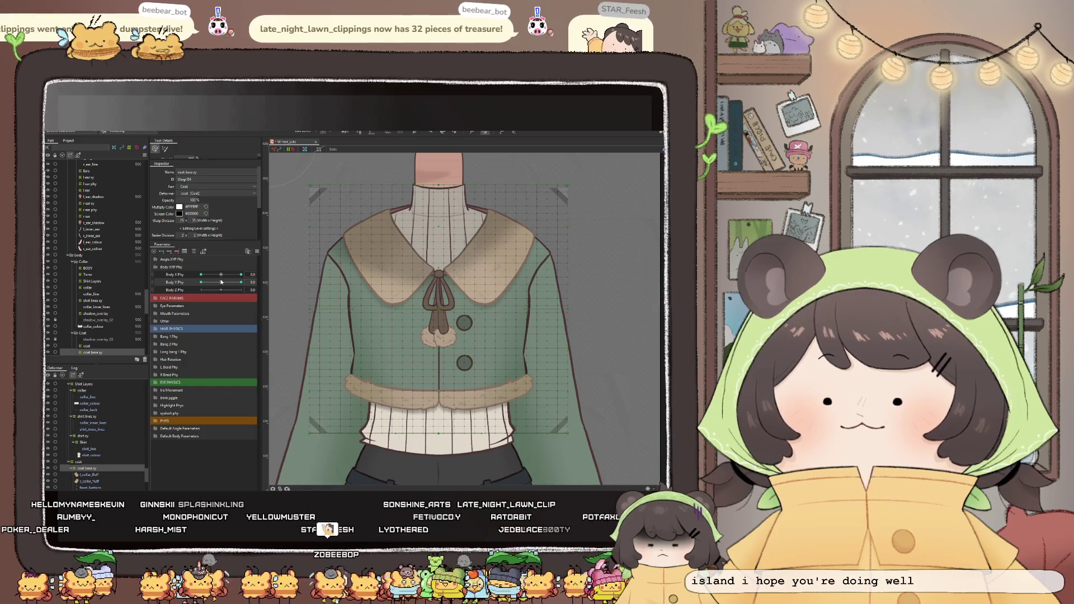
mouse_move(220, 283)
left_mouse_down()
mouse_move(169, 289)
mouse_move(218, 279)
left_mouse_up()
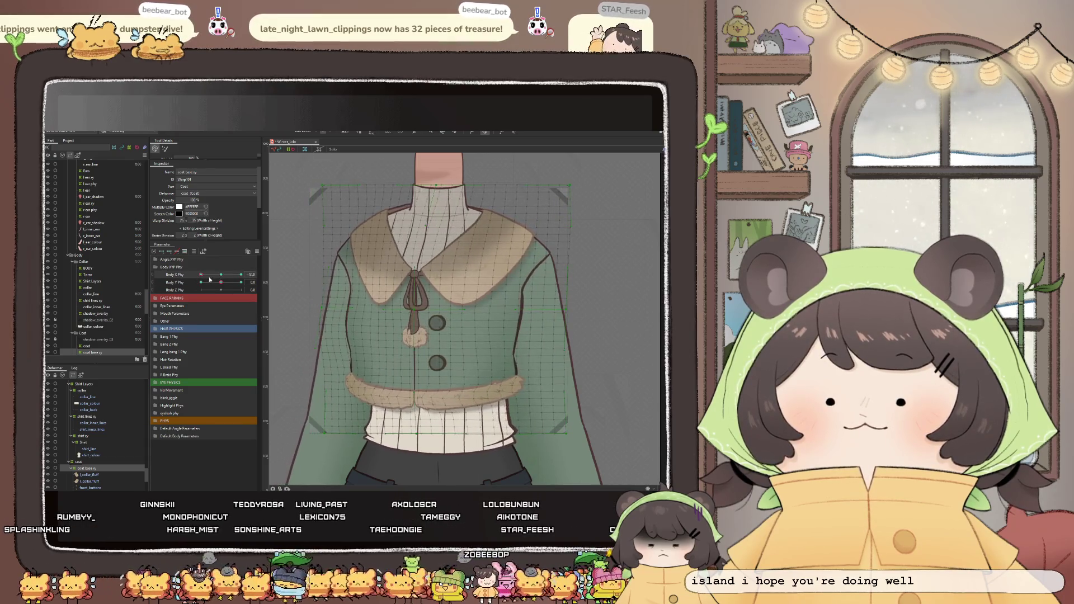
left_click_drag(217, 279, 163, 286)
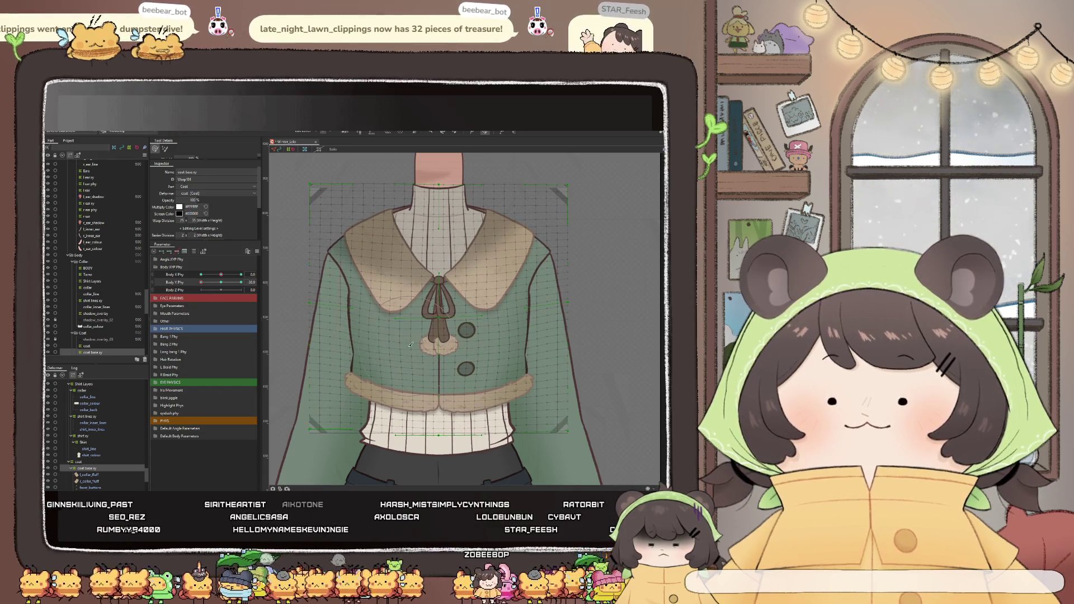
scroll(398, 323, "up", 2)
Brush the coat and collar near the chest again and confirm the movement with Body Y
key("b")
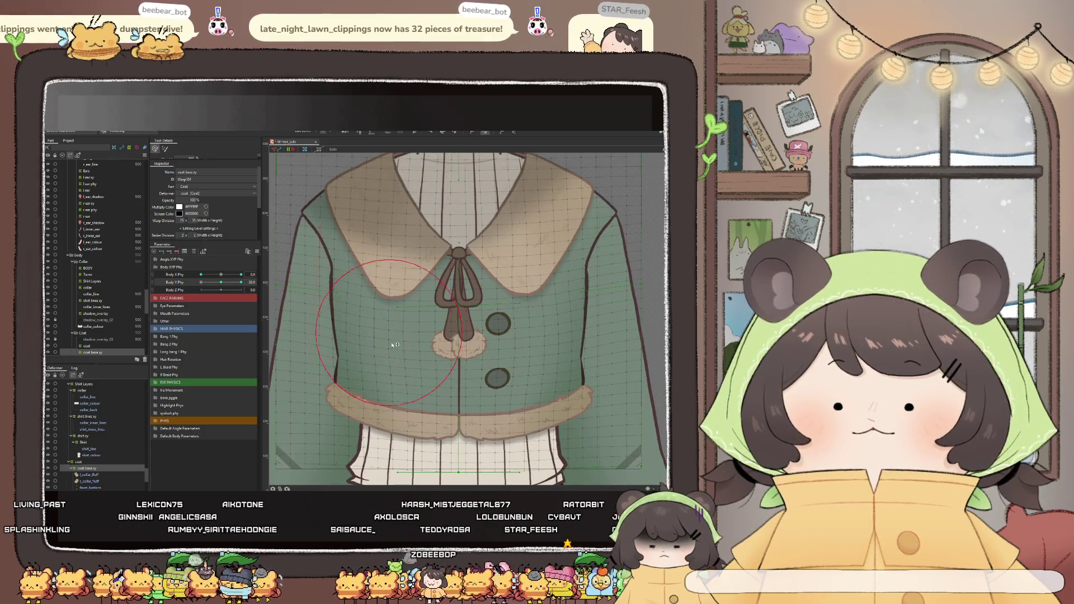
left_click_drag(398, 336, 396, 329)
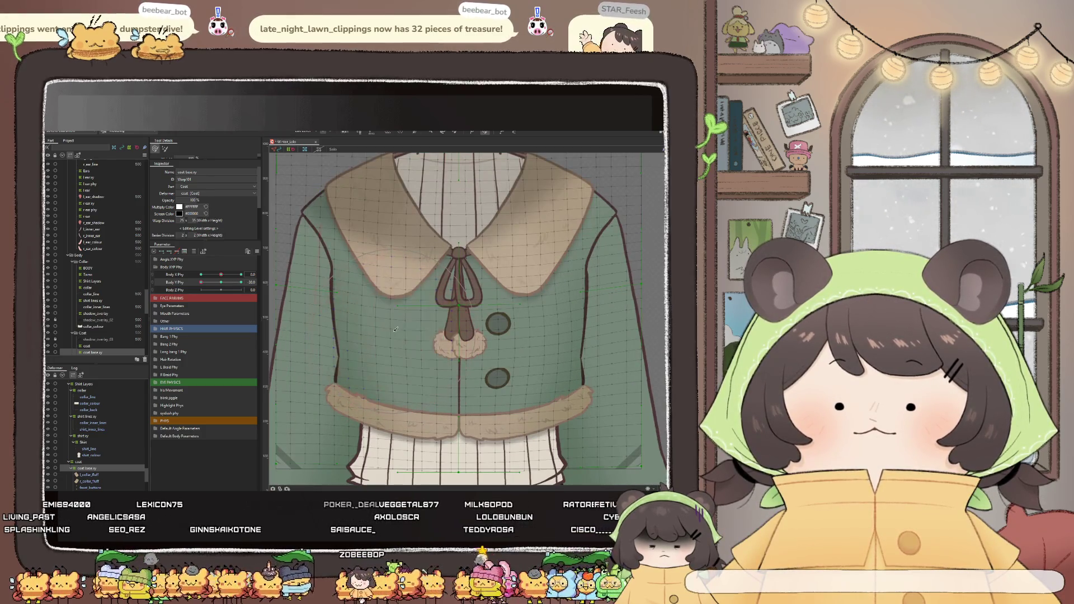
left_click_drag(527, 342, 530, 345)
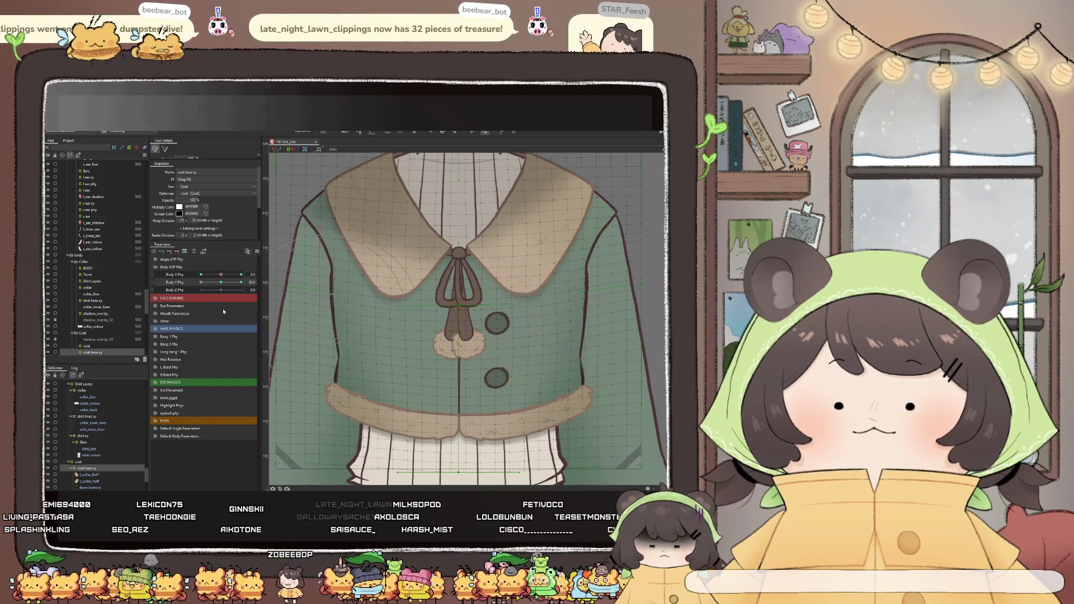
left_click_drag(202, 286, 202, 283)
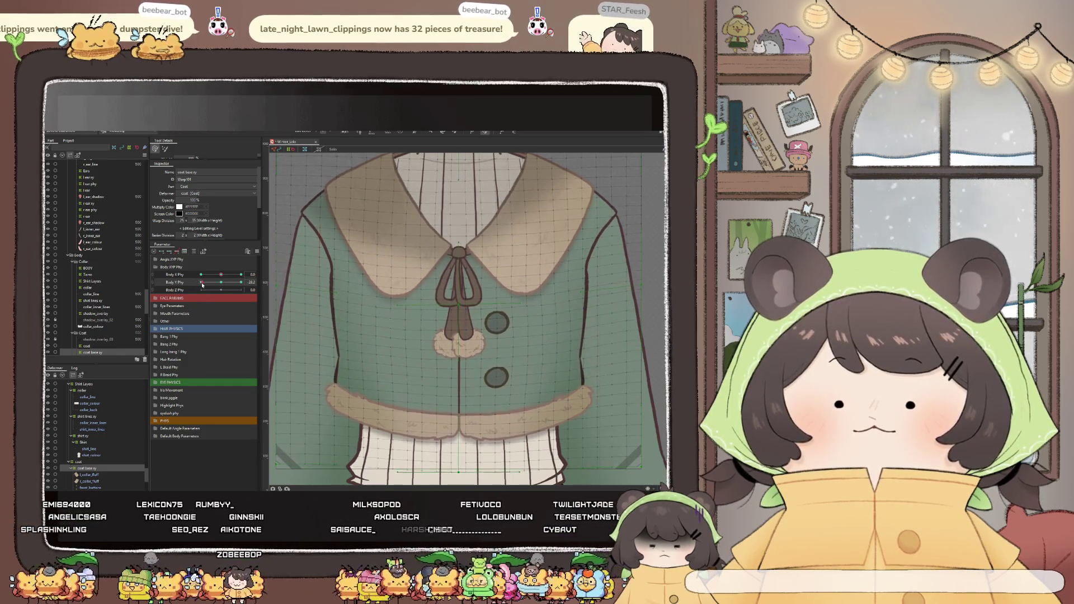
scroll(338, 307, "down", 3)
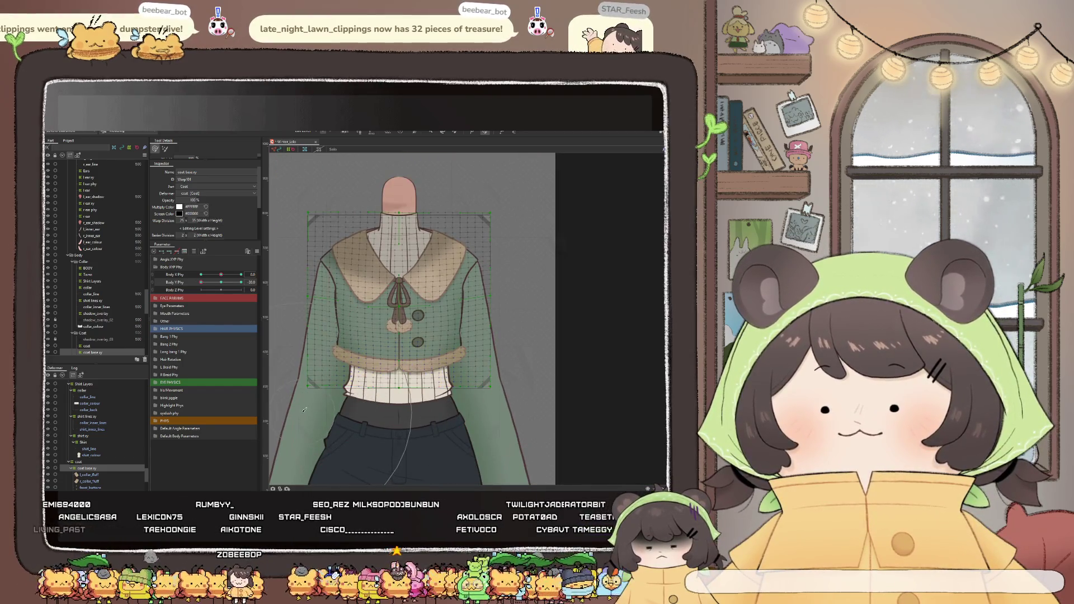
key("v")
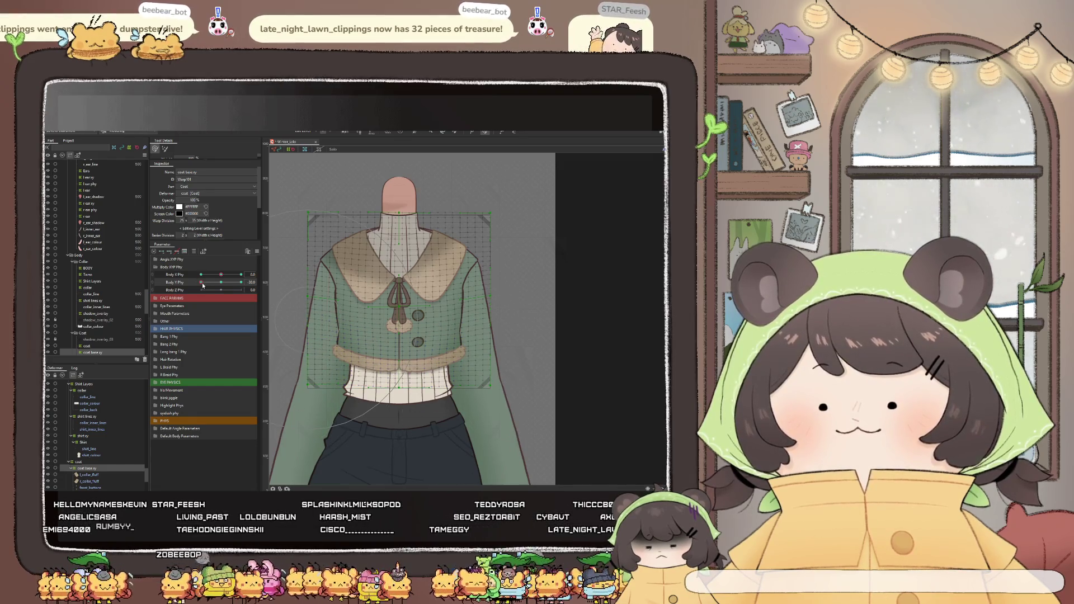
left_click_drag(221, 283, 182, 291)
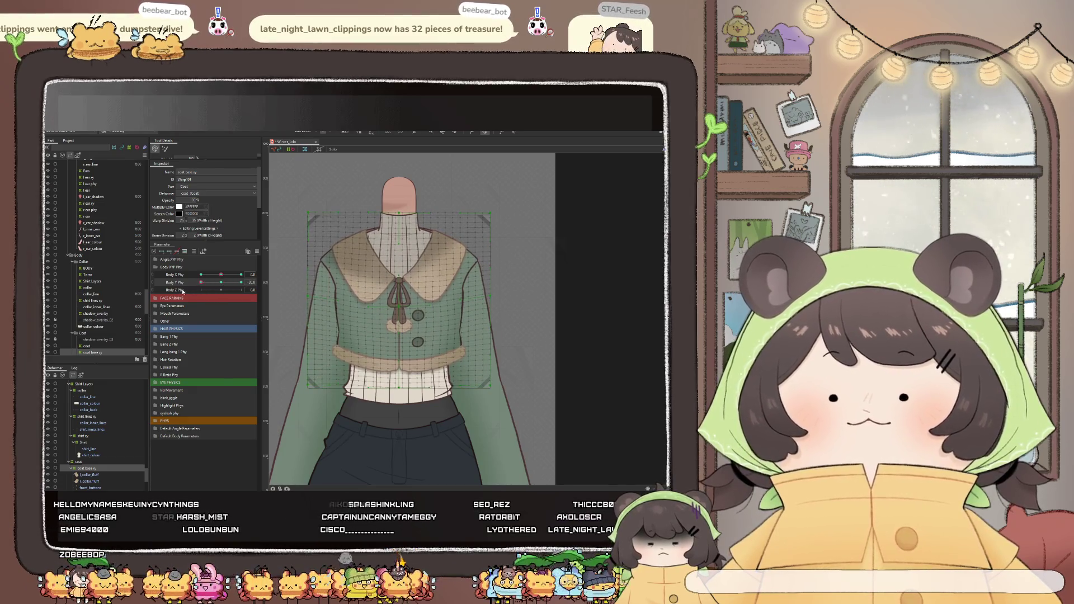
scroll(399, 194, "up", 2)
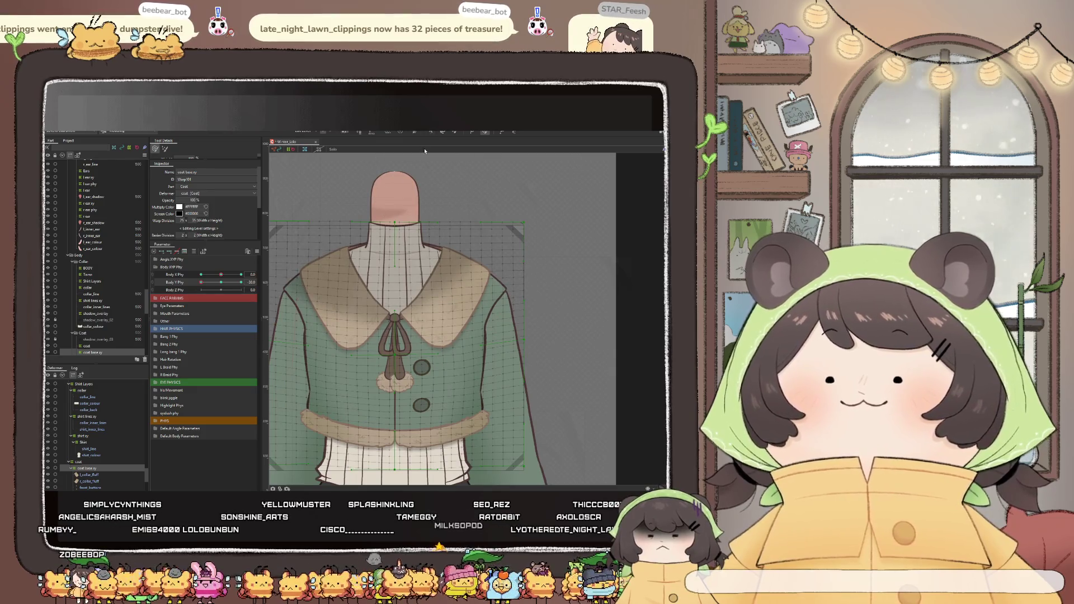
With a smaller brush on the coat deformer, straighten the torso around the neck for this Body Y pose
left_click(393, 212)
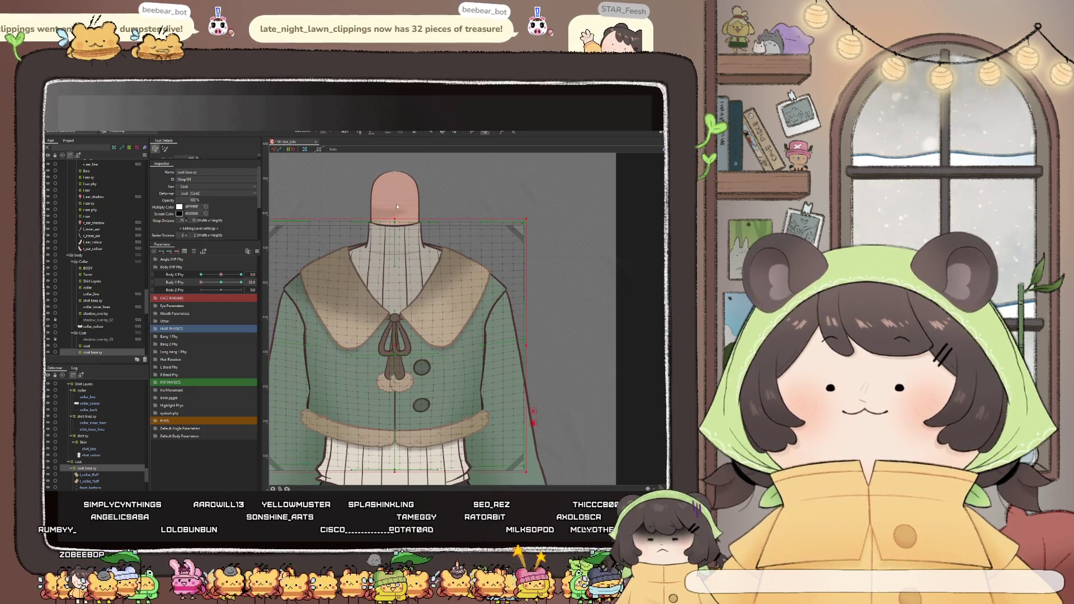
left_click_drag(396, 217, 392, 201)
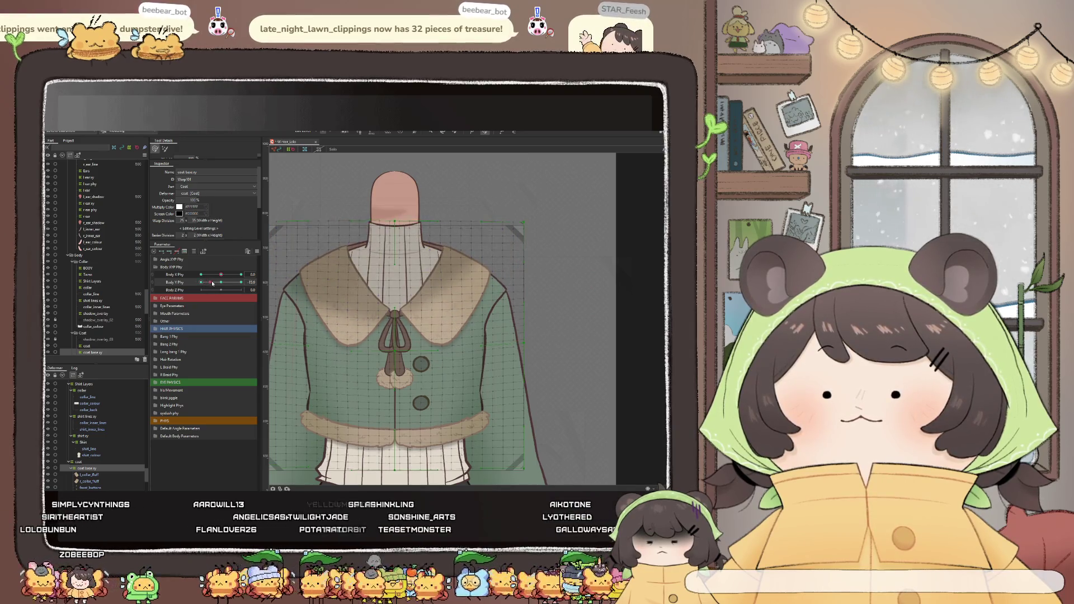
left_click_drag(217, 290, 198, 283)
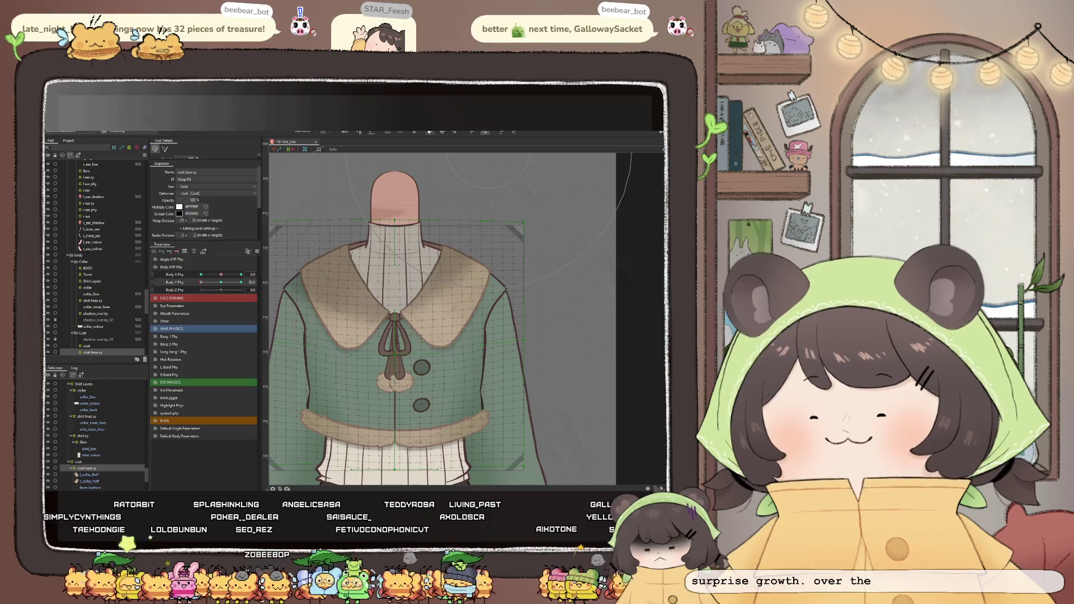
left_click(539, 201)
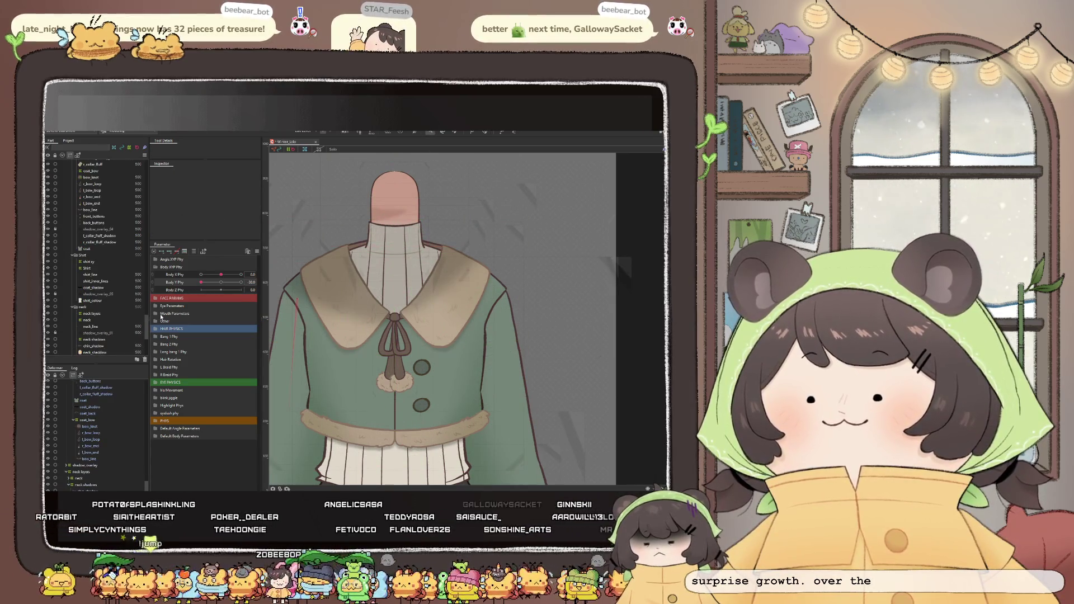
scroll(93, 411, "up", 1)
scroll(90, 408, "up", 1)
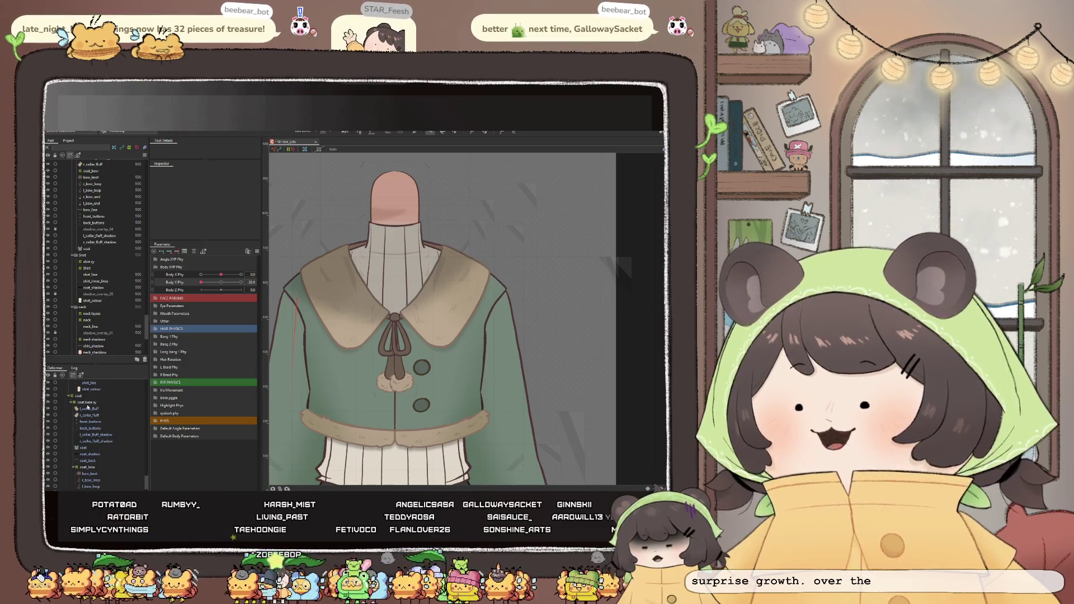
Brush-reshape coat_base near the collar and buttons, then scrub Body Z Phy to check it
left_click(88, 402)
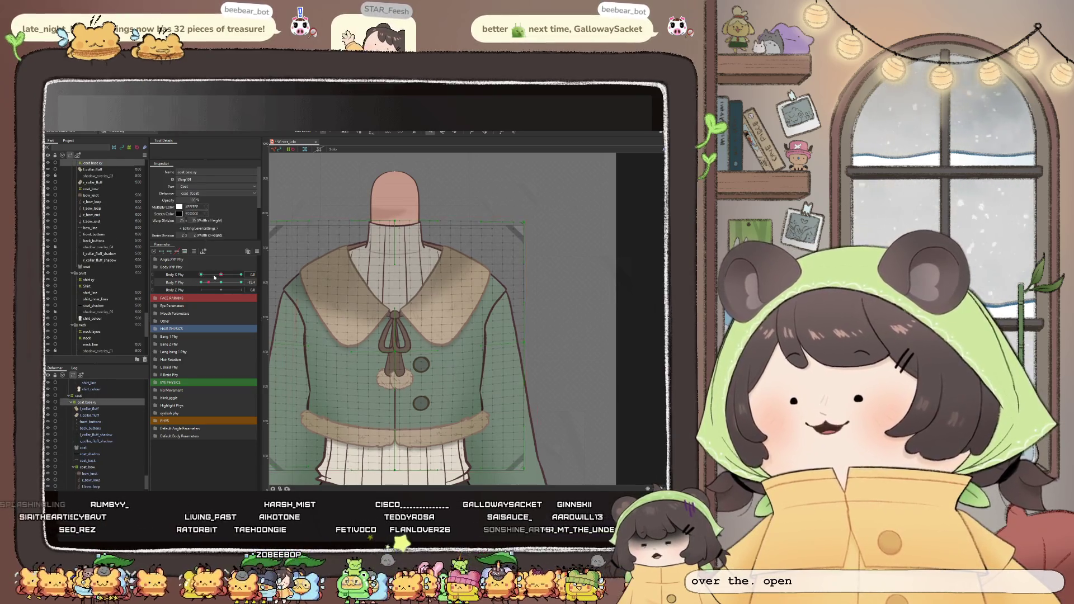
scroll(407, 284, "down", 3)
scroll(406, 285, "up", 3)
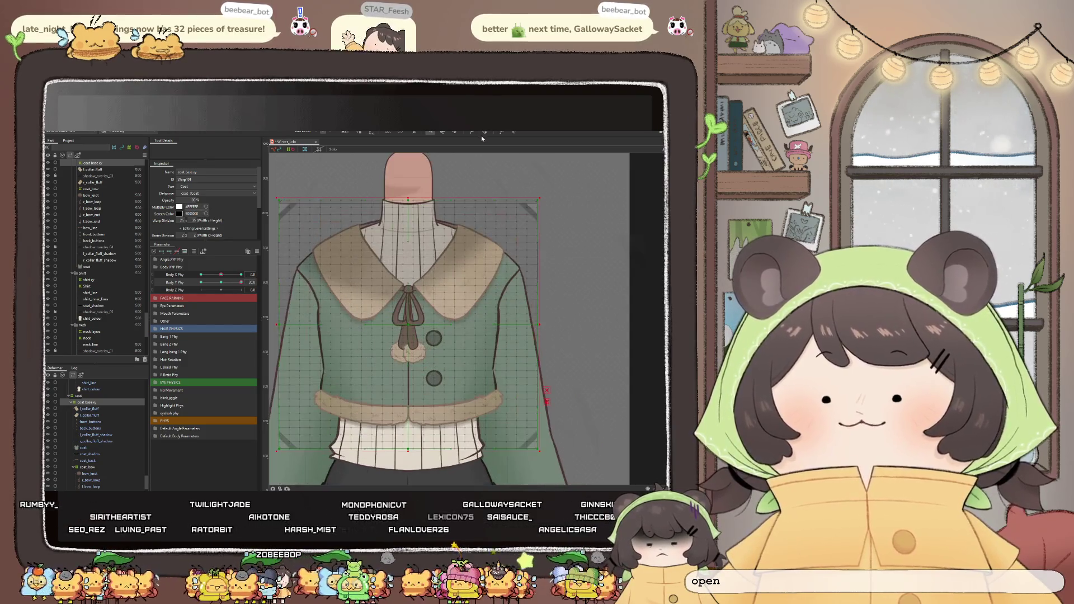
scroll(459, 200, "up", 1)
scroll(415, 338, "down", 1)
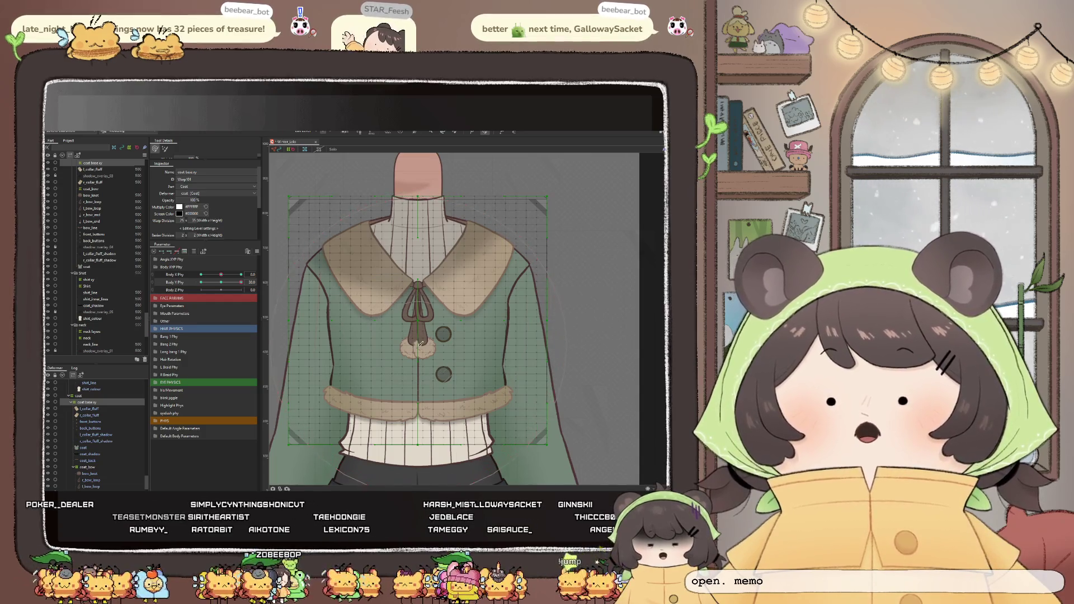
key("b")
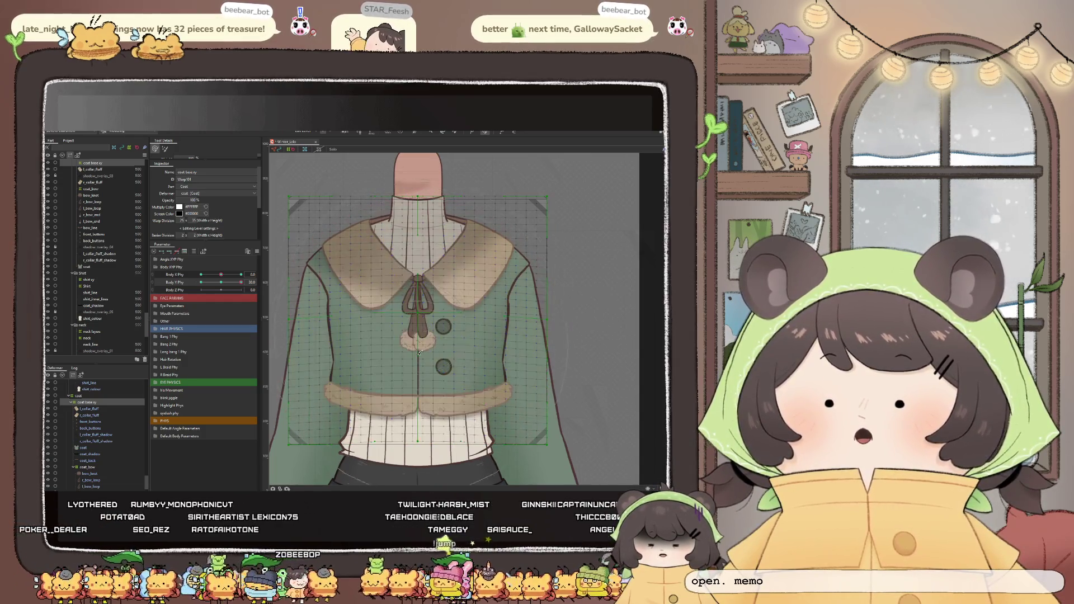
scroll(426, 229, "down", 2)
scroll(425, 228, "up", 2)
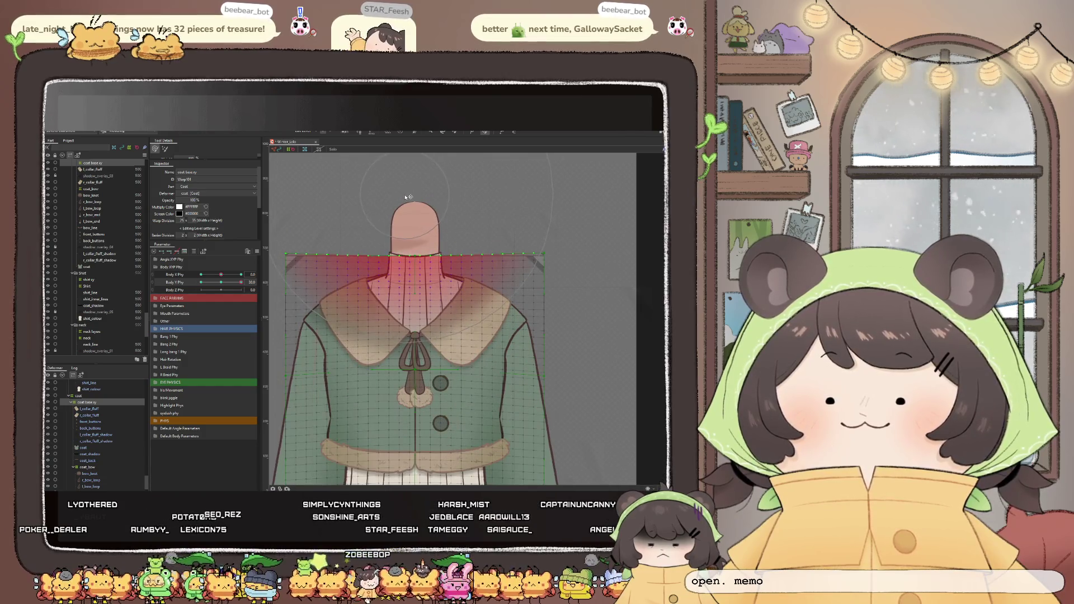
scroll(407, 199, "down", 2)
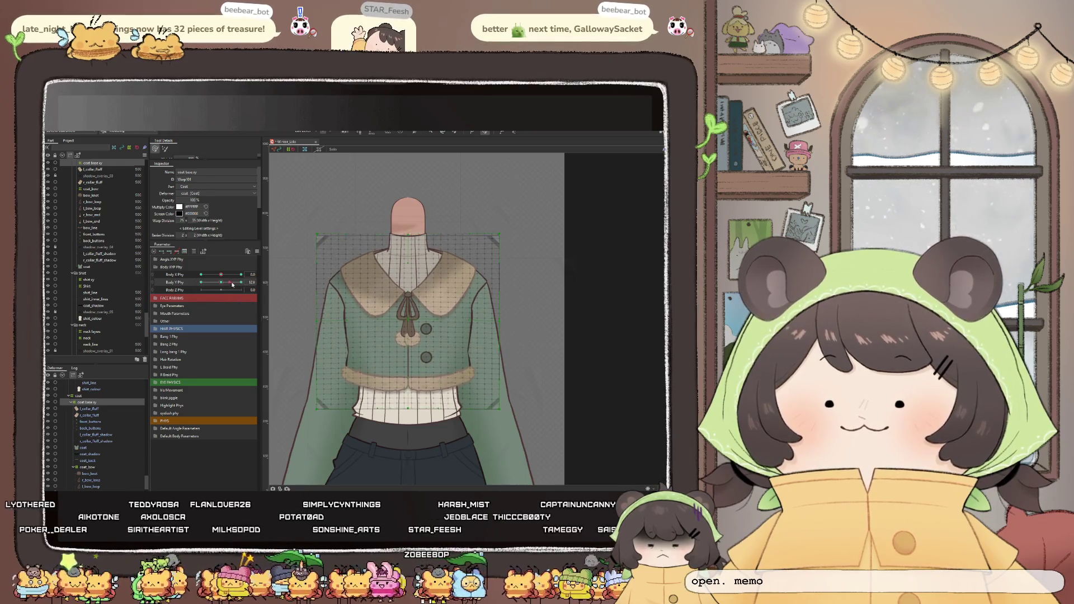
scroll(376, 337, "up", 1)
scroll(376, 338, "up", 1)
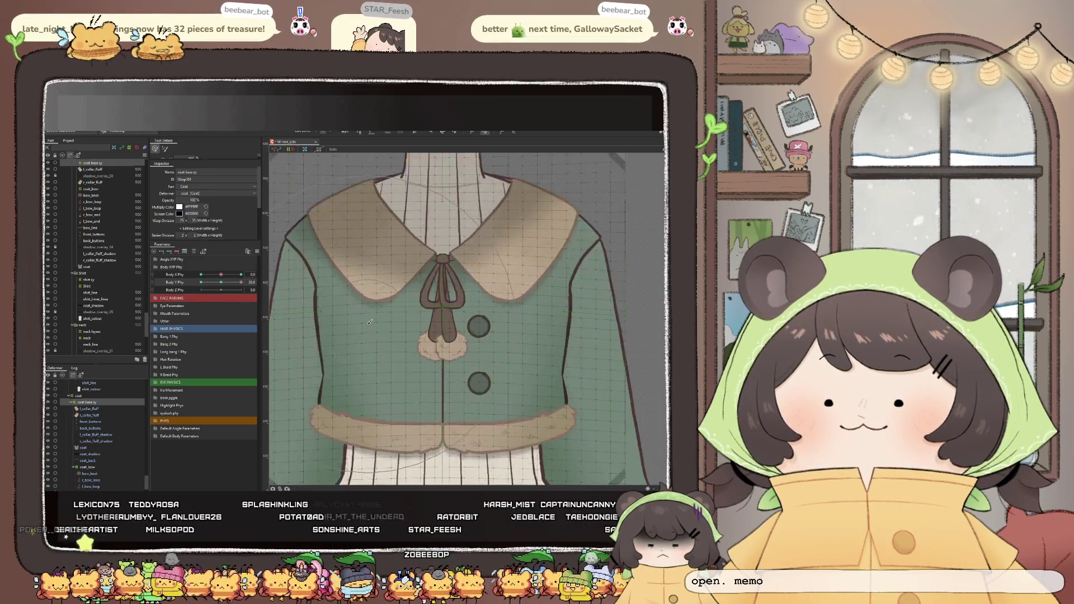
scroll(375, 338, "up", 1)
left_click_drag(377, 339, 371, 334)
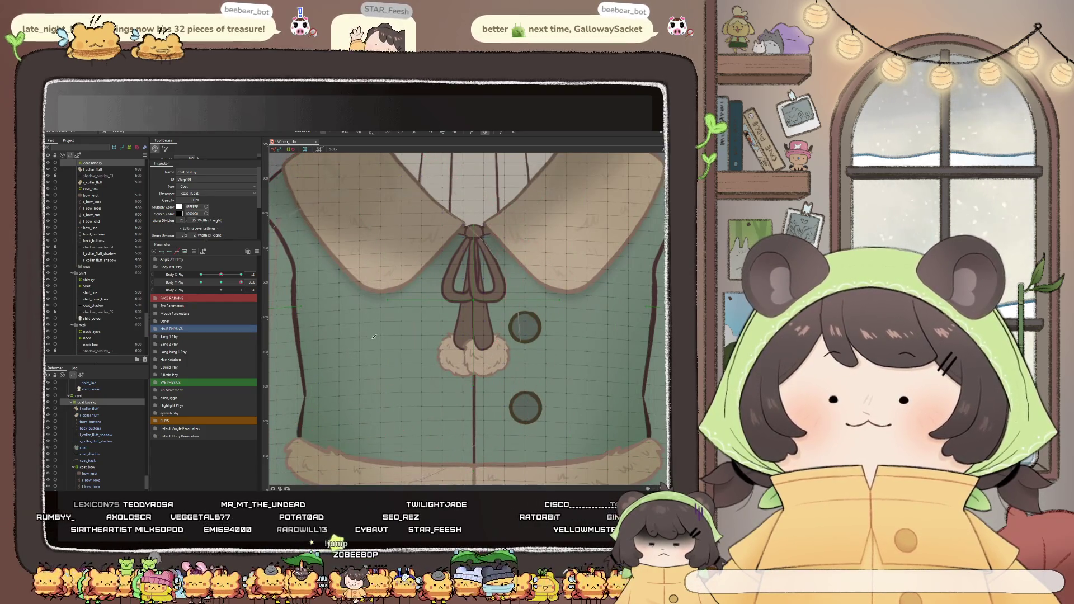
scroll(453, 331, "down", 3)
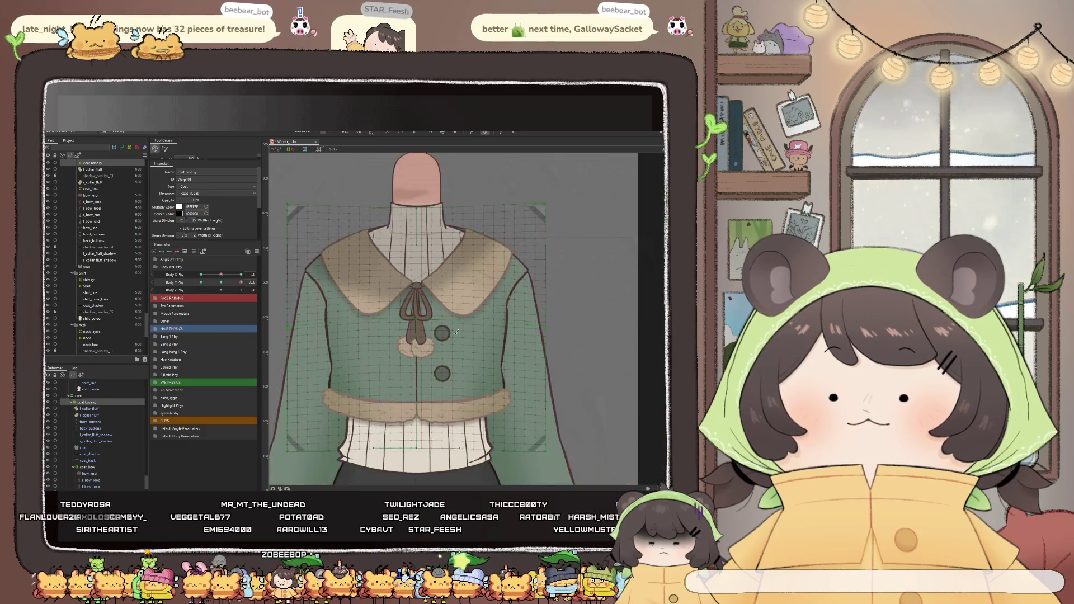
scroll(470, 334, "up", 2)
left_click_drag(470, 334, 475, 339)
scroll(446, 328, "down", 2)
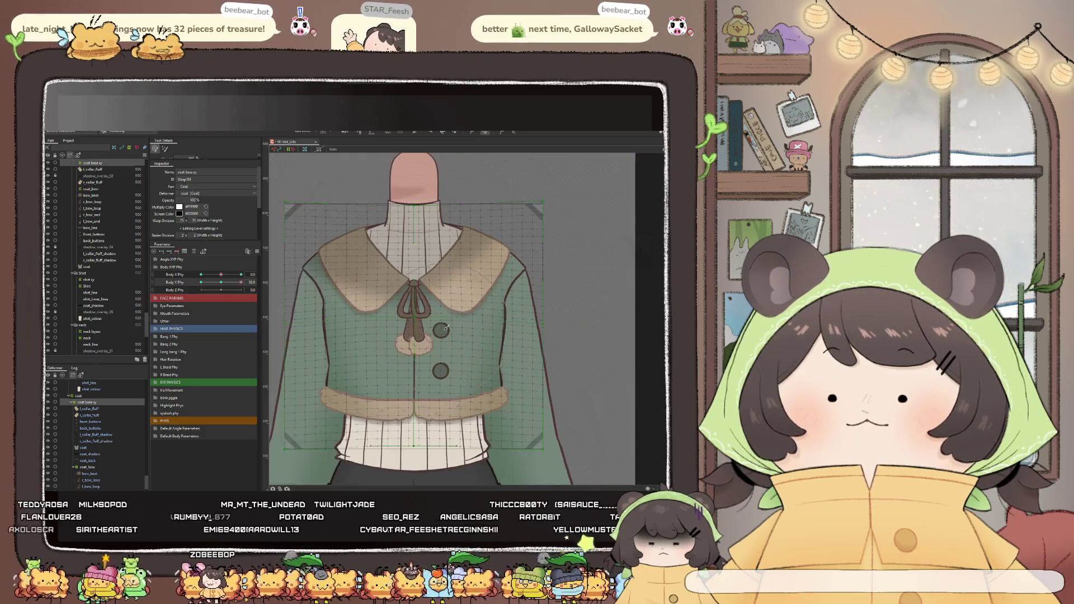
left_click_drag(222, 289, 191, 299)
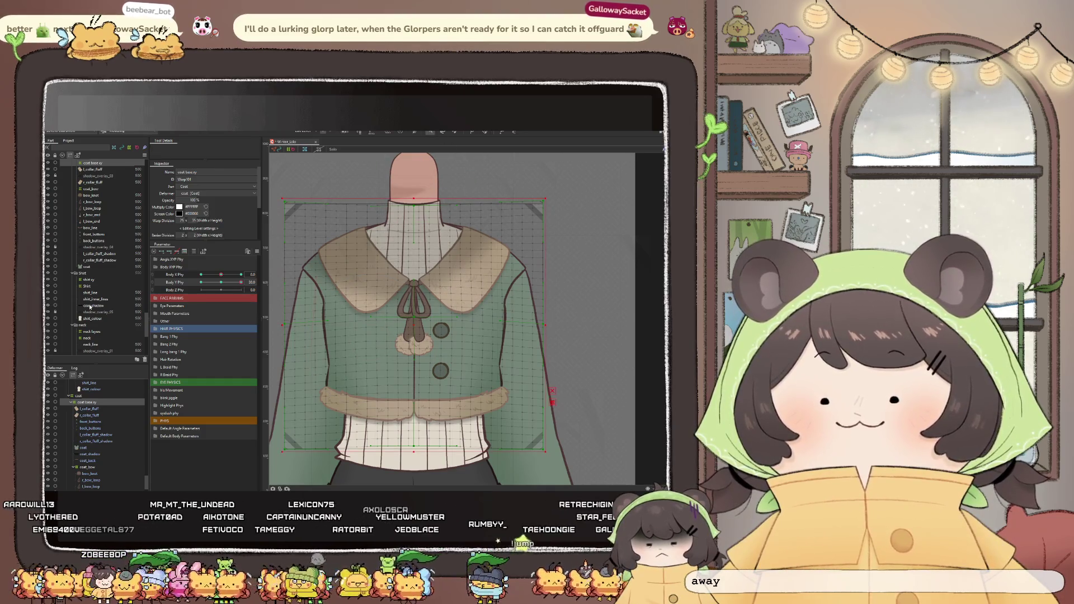
Scrub Body Y and Body X Phy to test how the coat follows the body
left_click_drag(236, 287, 222, 283)
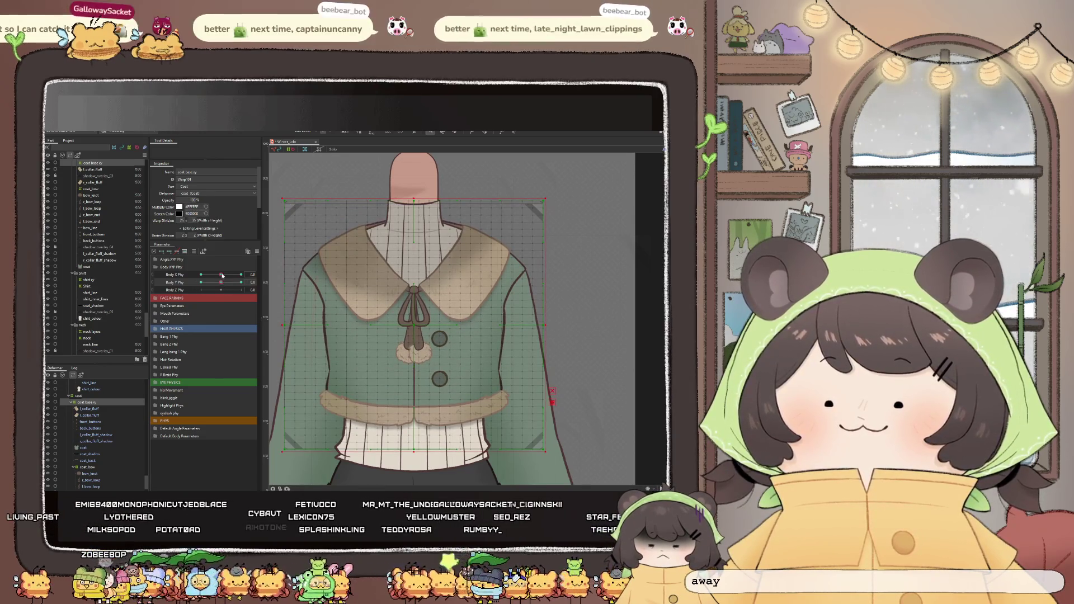
left_click_drag(221, 275, 220, 275)
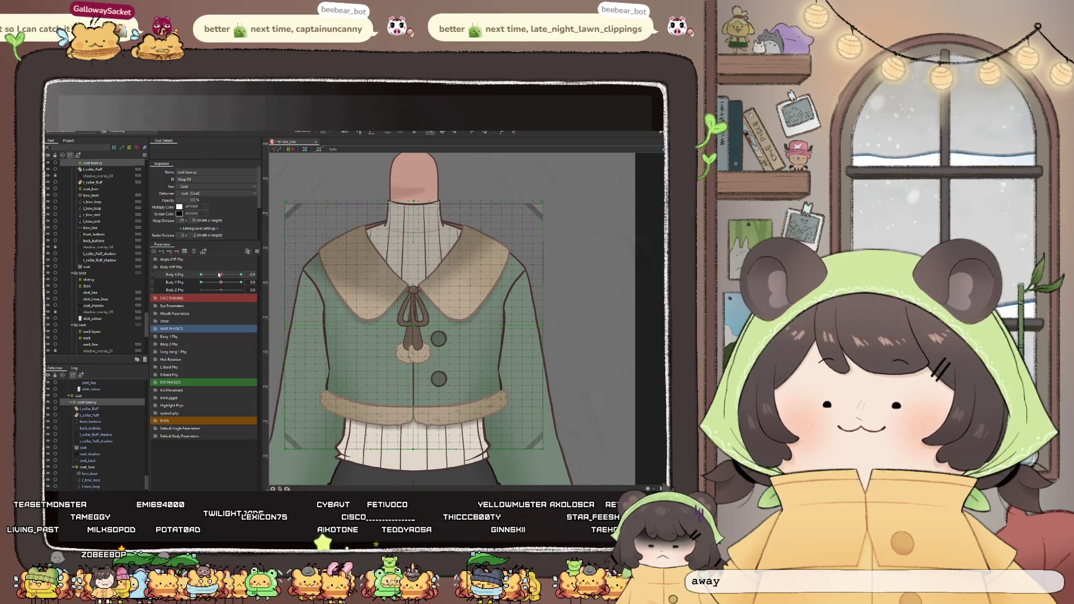
mouse_move(220, 283)
left_mouse_down()
mouse_move(203, 288)
mouse_move(218, 283)
left_mouse_up()
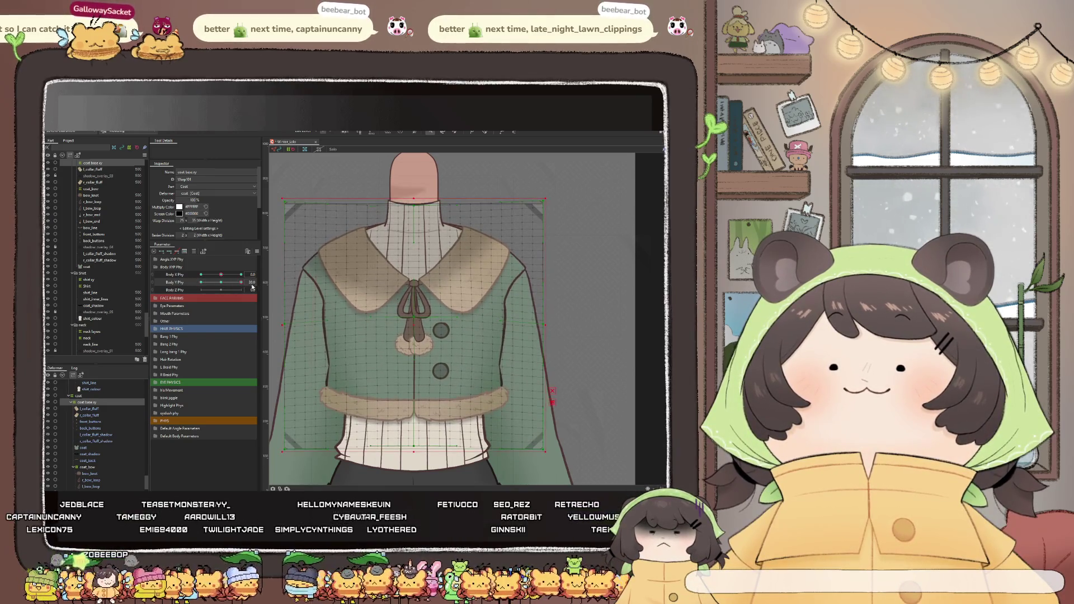
left_click_drag(219, 283, 249, 286)
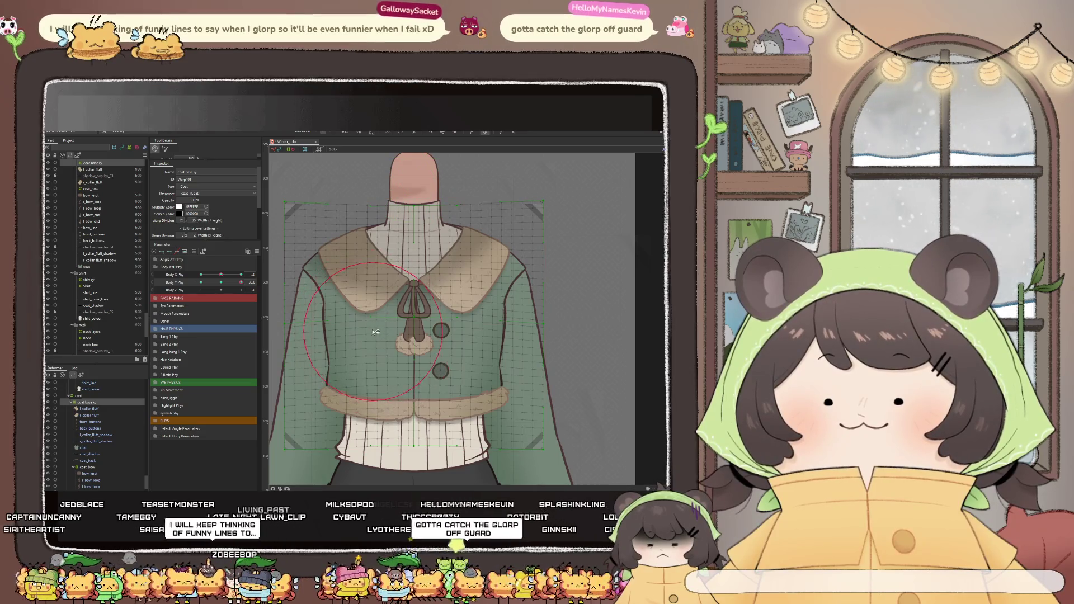
Reshape the chest mesh so the buttons sit correctly at this Body Y pose
left_click_drag(378, 329, 379, 331)
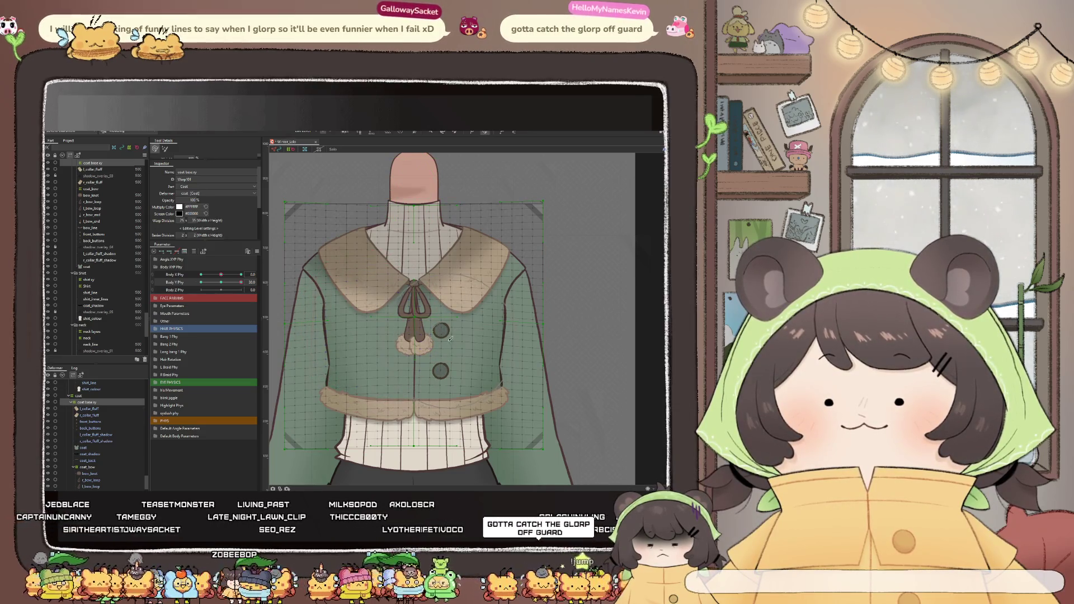
left_click_drag(448, 339, 448, 338)
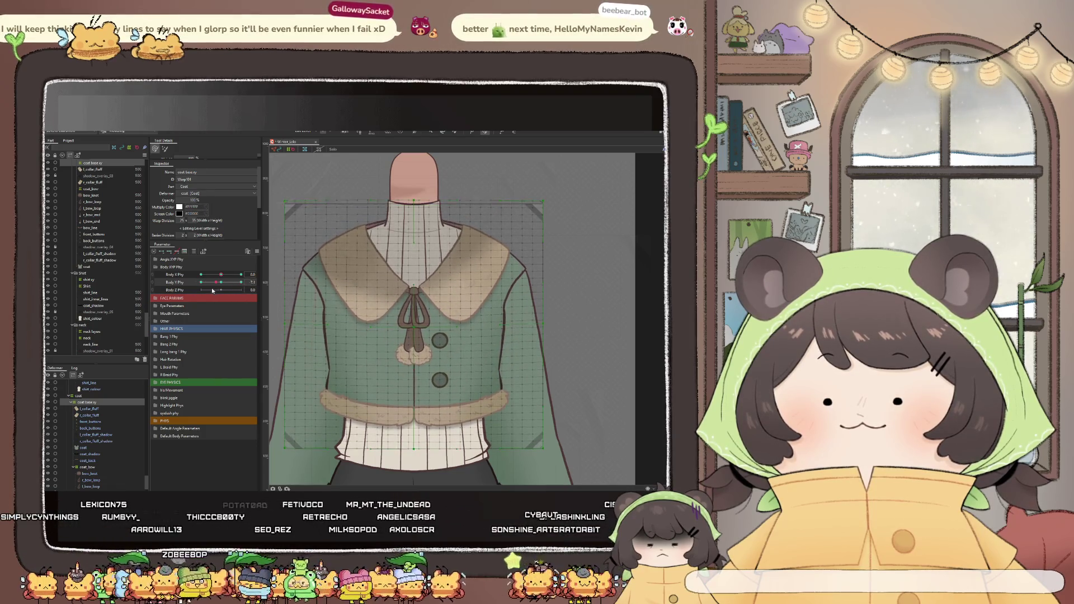
scroll(403, 308, "up", 2)
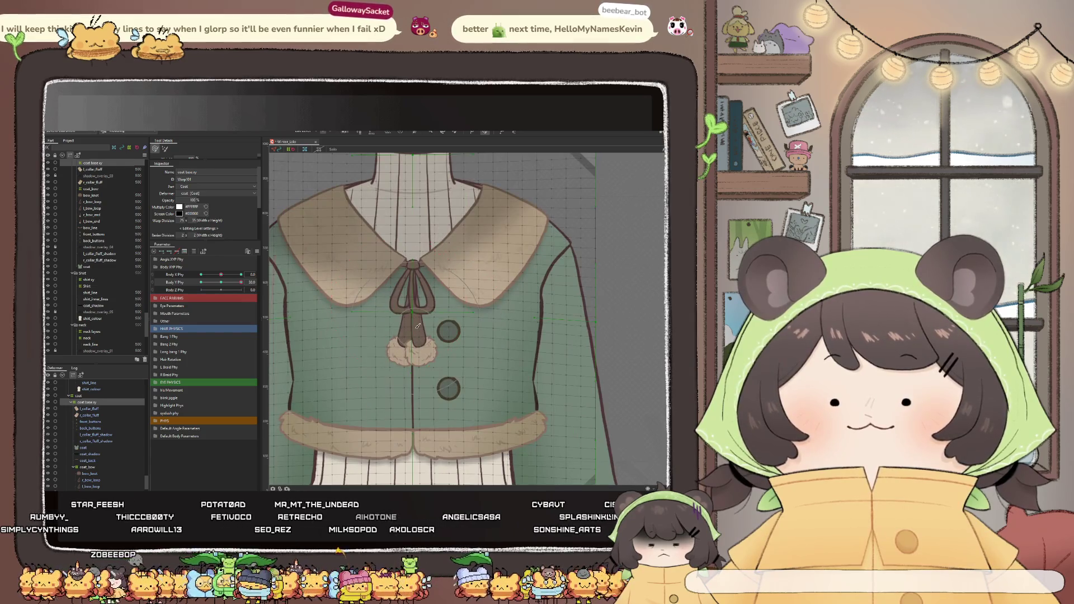
Tilt the bow and pom-pom left, straighten them back, and return to the coat mesh
left_click(418, 325)
left_click_drag(418, 329, 404, 300)
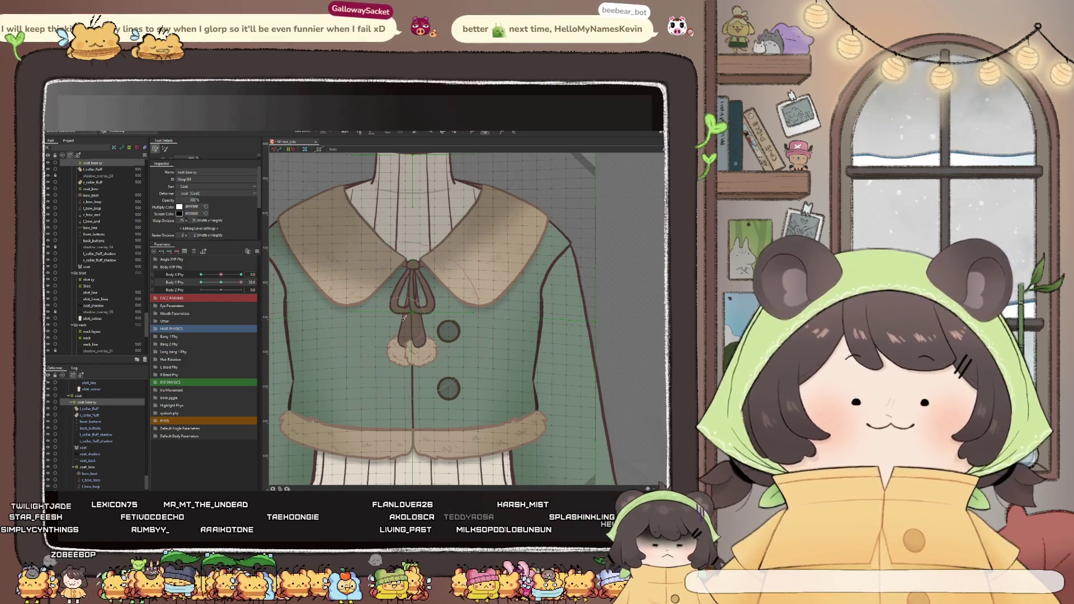
left_click_drag(403, 300, 417, 323)
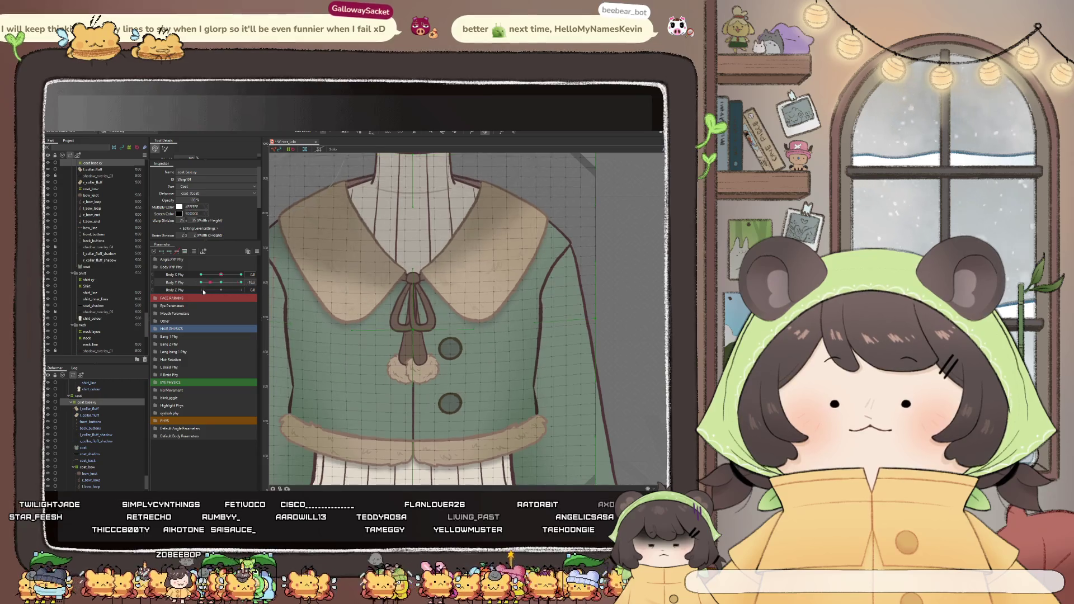
scroll(375, 267, "down", 2)
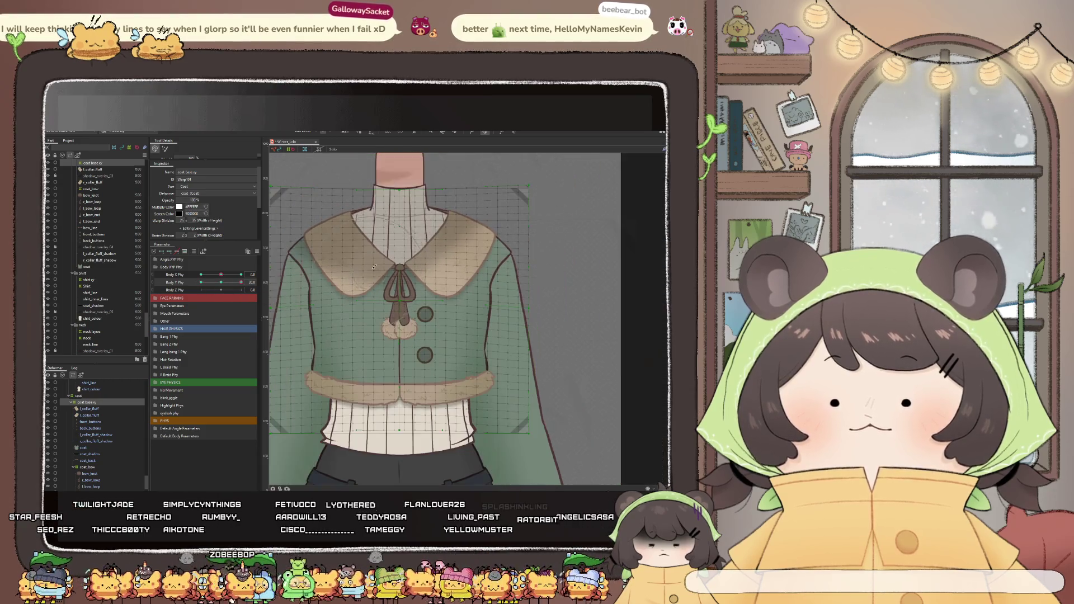
left_click(428, 135)
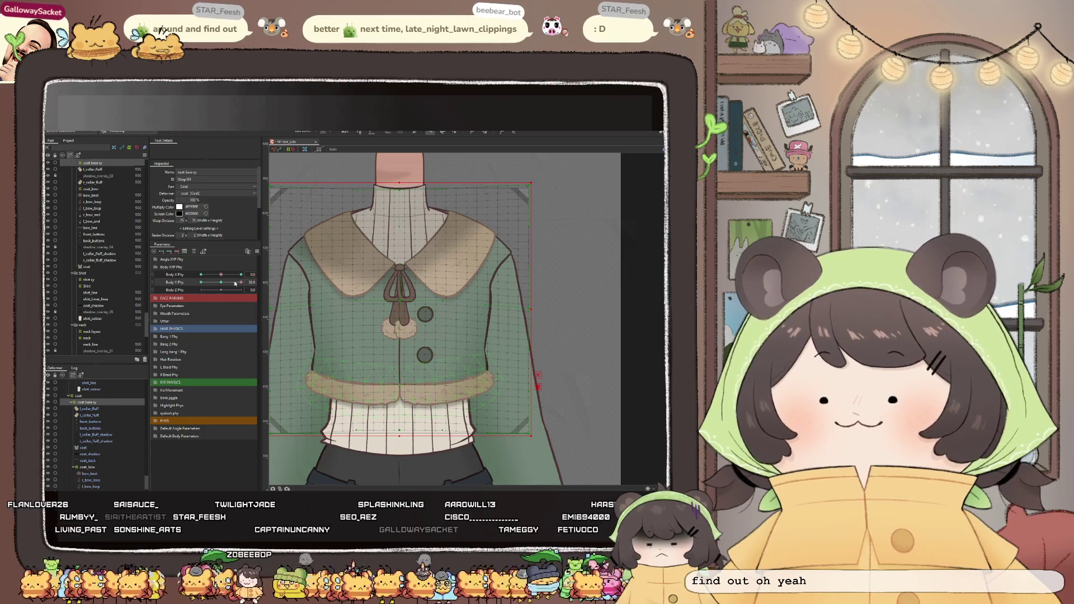
Preview the coat's Body Z sway, then select coat_bow as the next part to rig
left_click_drag(210, 289, 217, 288)
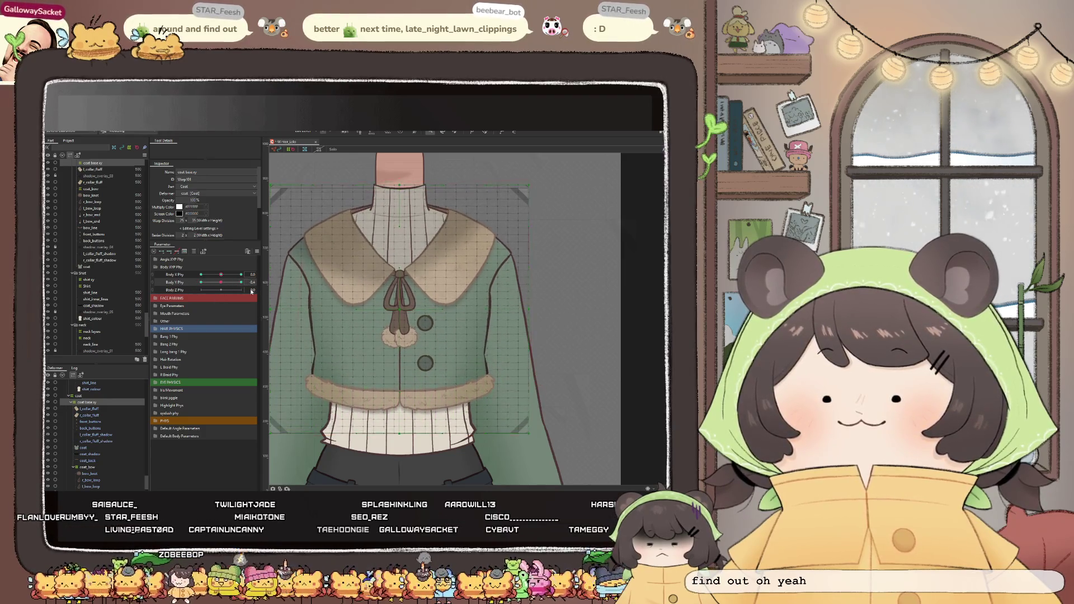
left_click(537, 384)
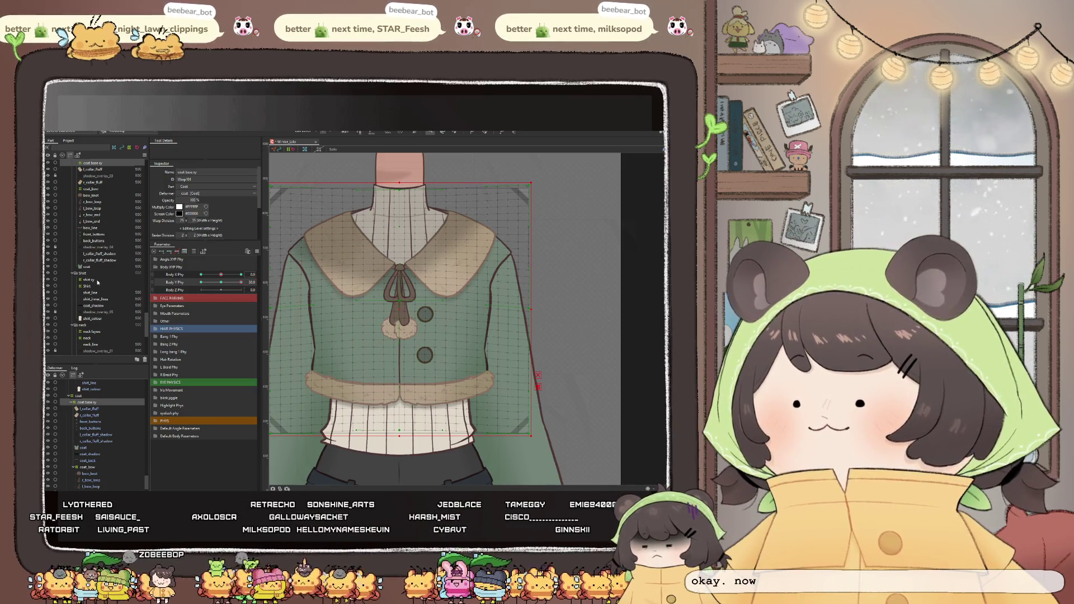
scroll(99, 302, "down", 2)
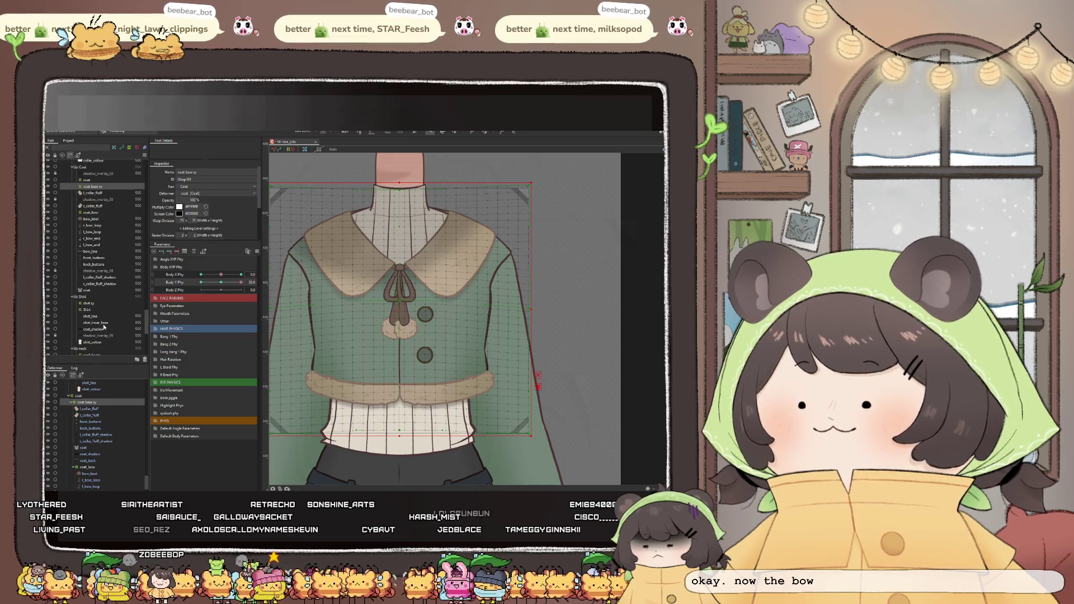
scroll(106, 324, "down", 2)
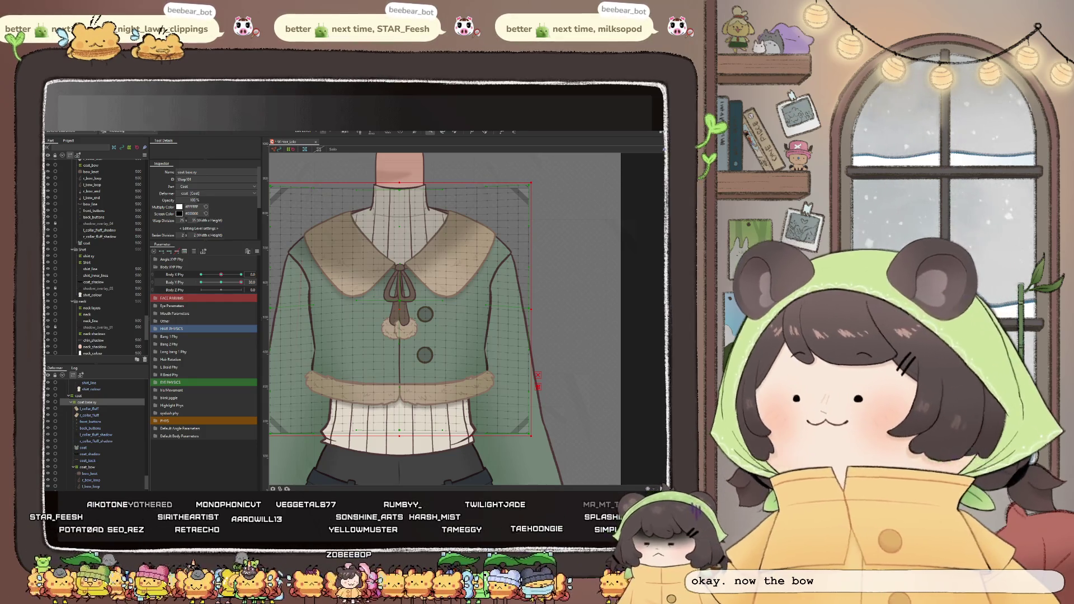
left_click(89, 397)
scroll(90, 404, "up", 1)
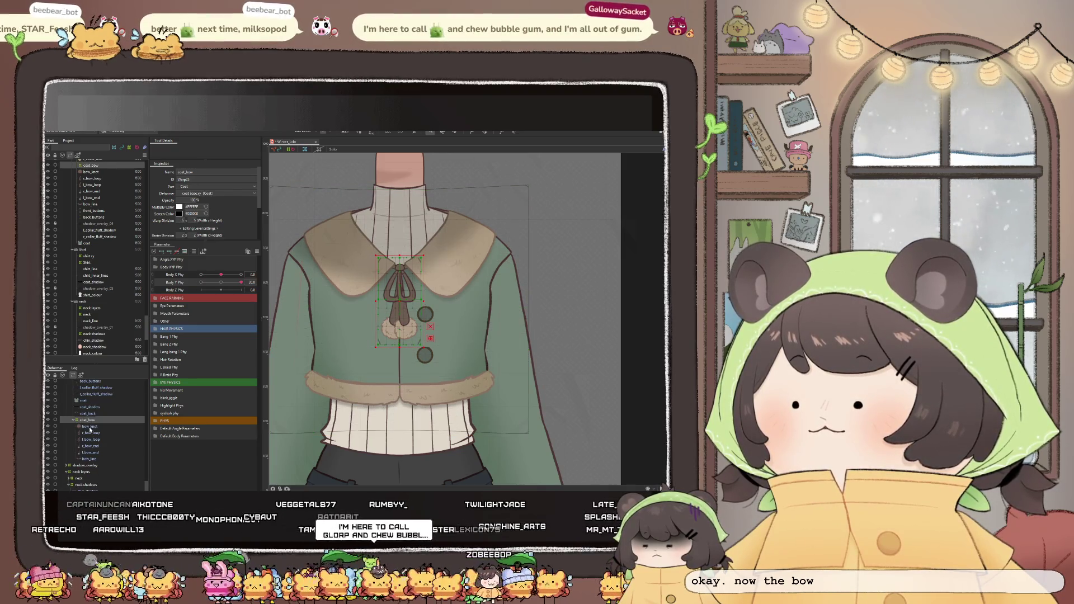
Cycle through bow_knot, all bow sub-parts and bow_line, settling on the bow knot
left_click(92, 426)
left_click(90, 459, "shift")
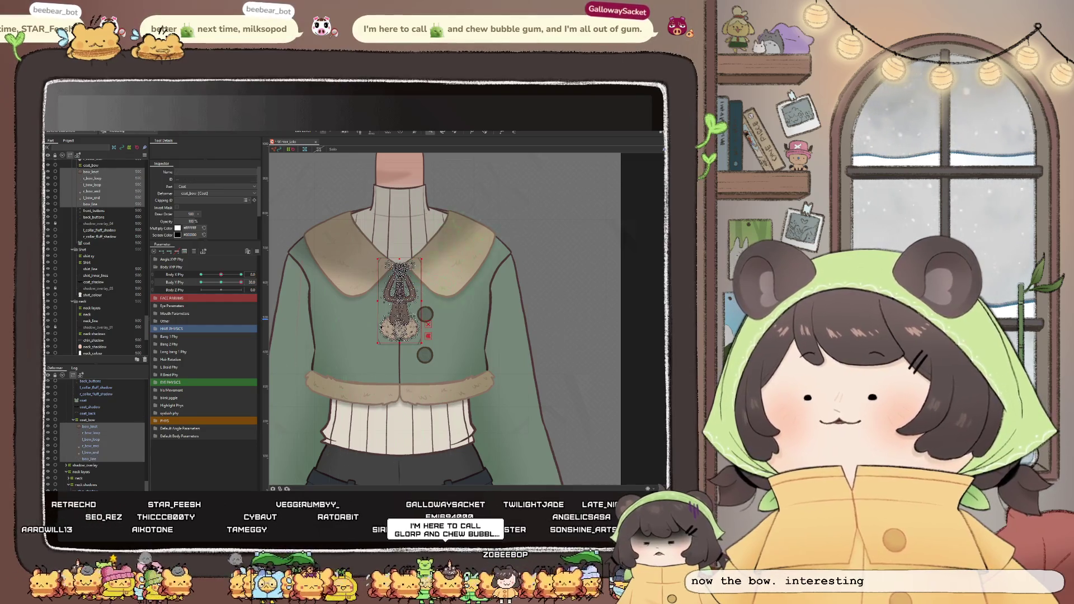
left_click(91, 459)
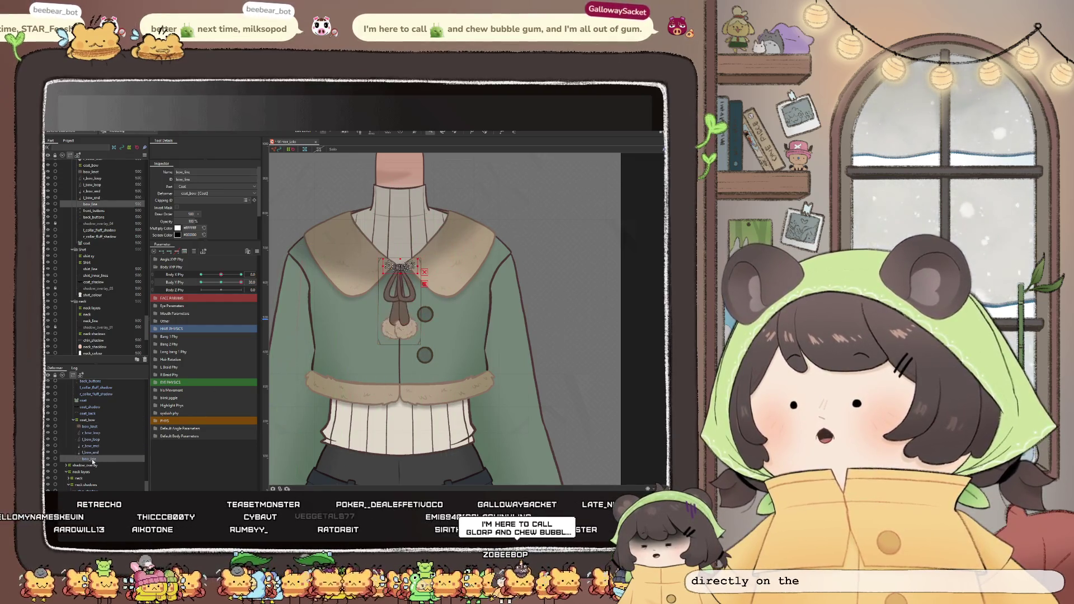
left_click(92, 426)
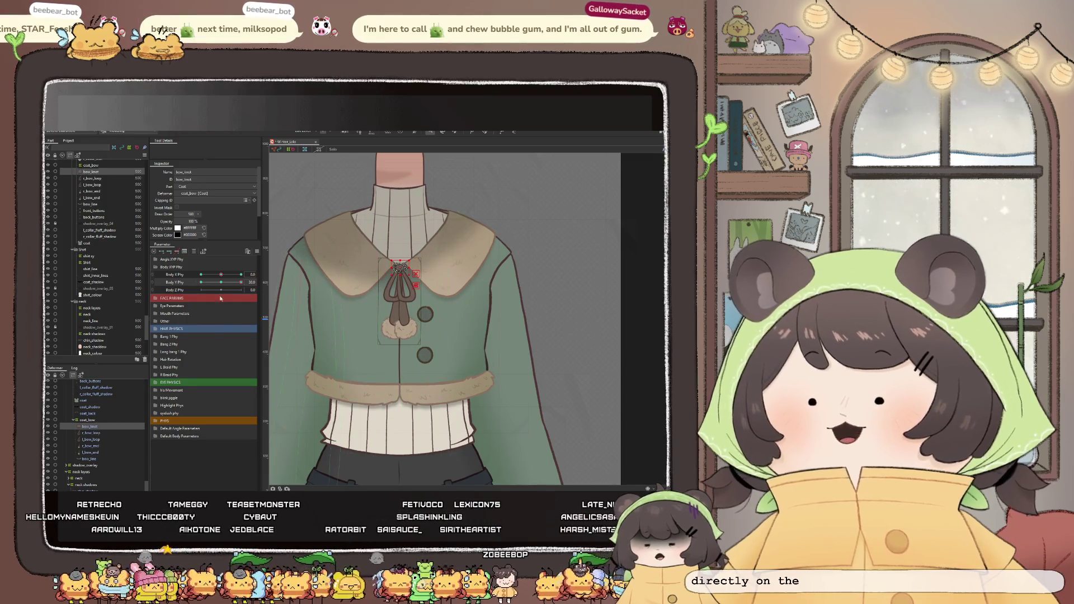
scroll(417, 291, "up", 3)
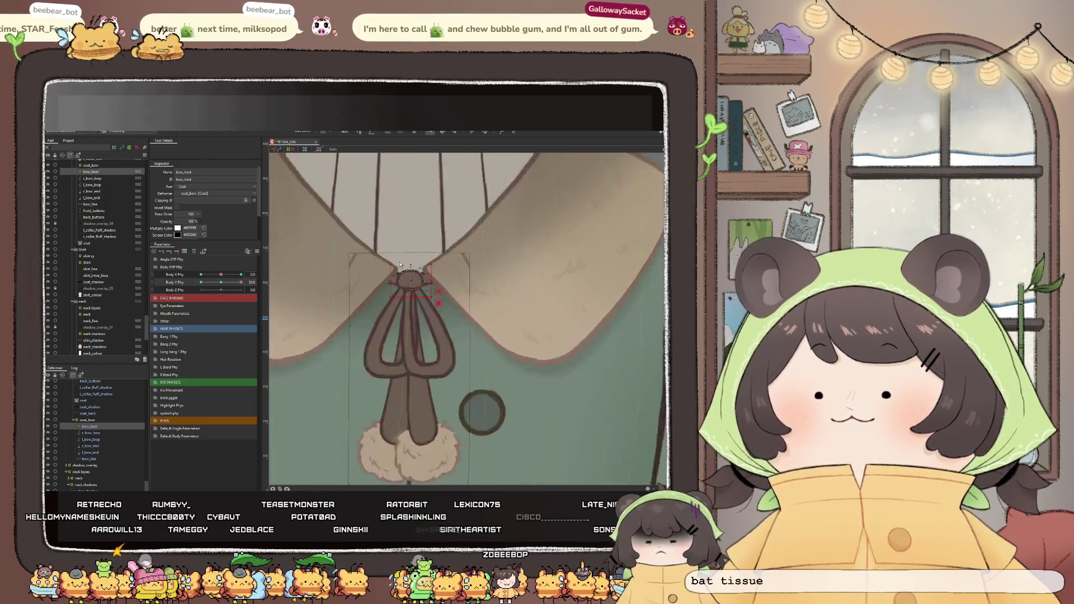
scroll(417, 292, "up", 3)
scroll(417, 292, "up", 2)
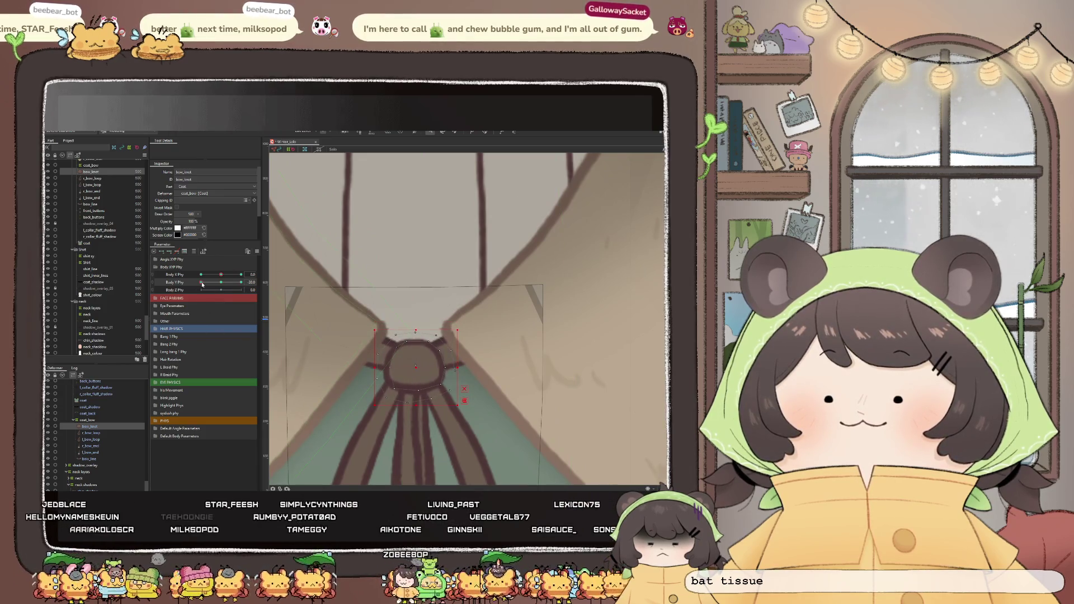
scroll(416, 282, "up", 3)
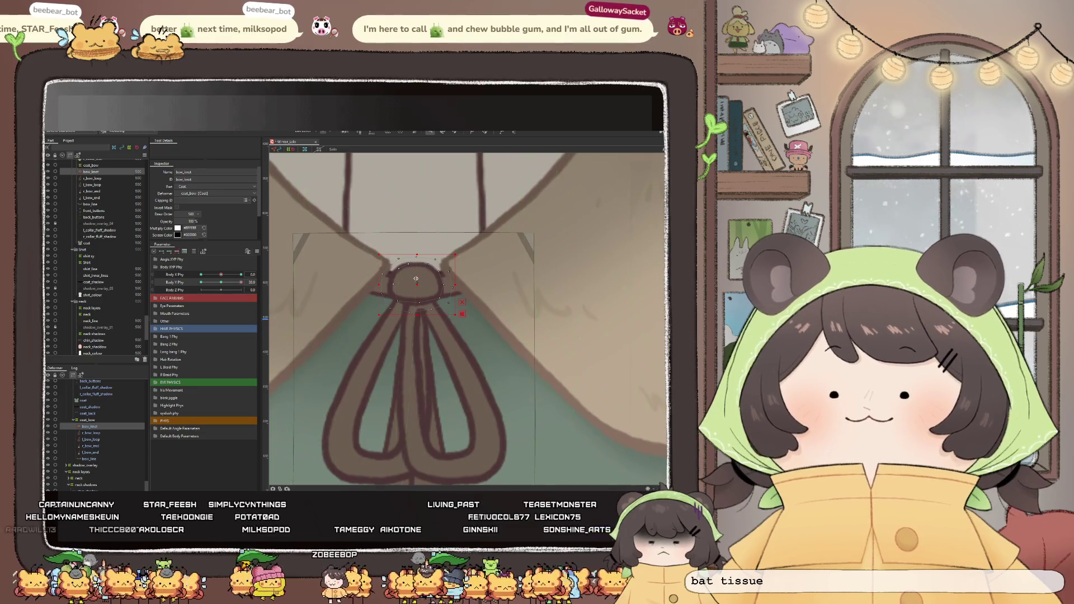
scroll(424, 286, "up", 3)
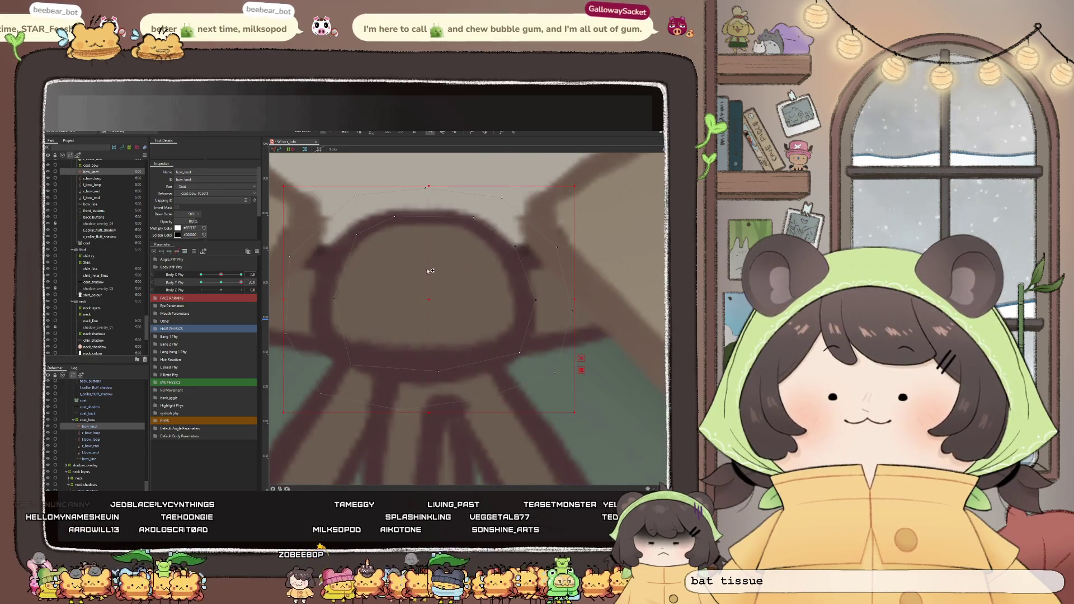
scroll(425, 262, "down", 3)
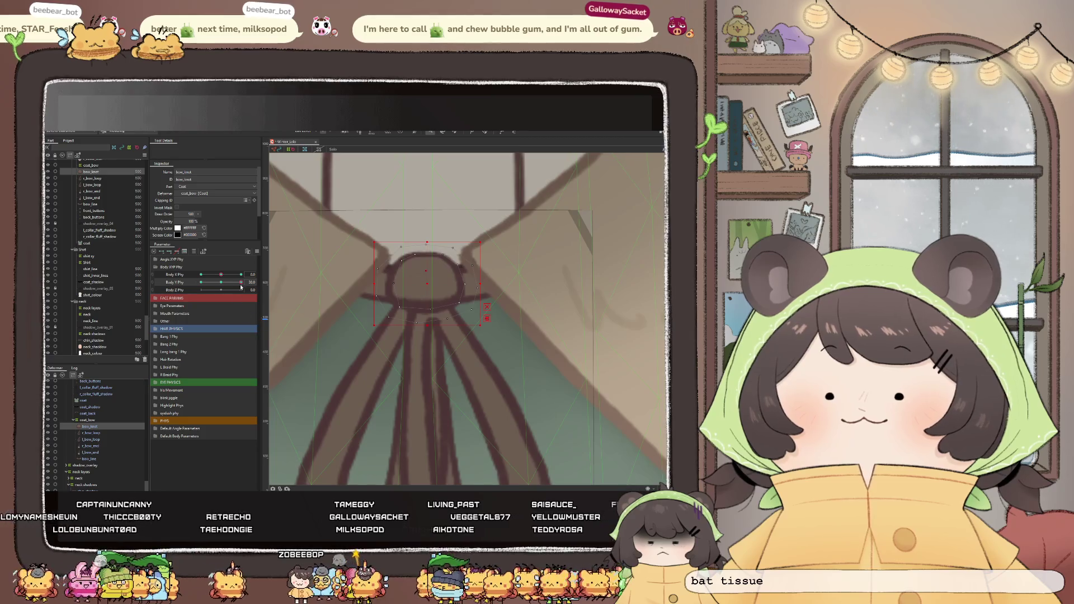
scroll(425, 277, "down", 2)
scroll(424, 336, "up", 2)
scroll(424, 319, "down", 1)
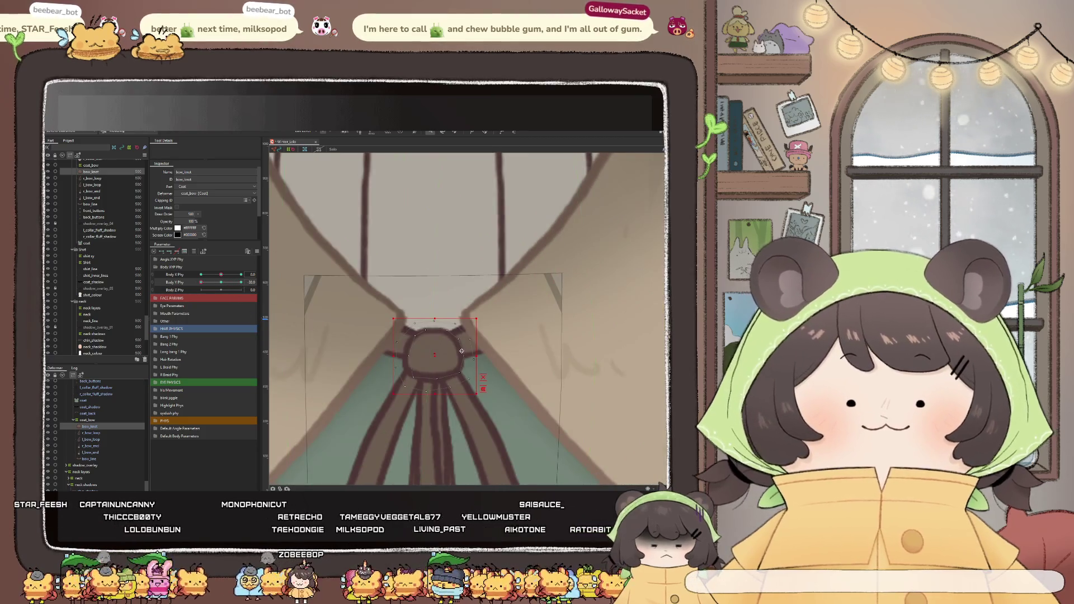
scroll(418, 347, "up", 1)
left_click(418, 347)
scroll(418, 347, "up", 2)
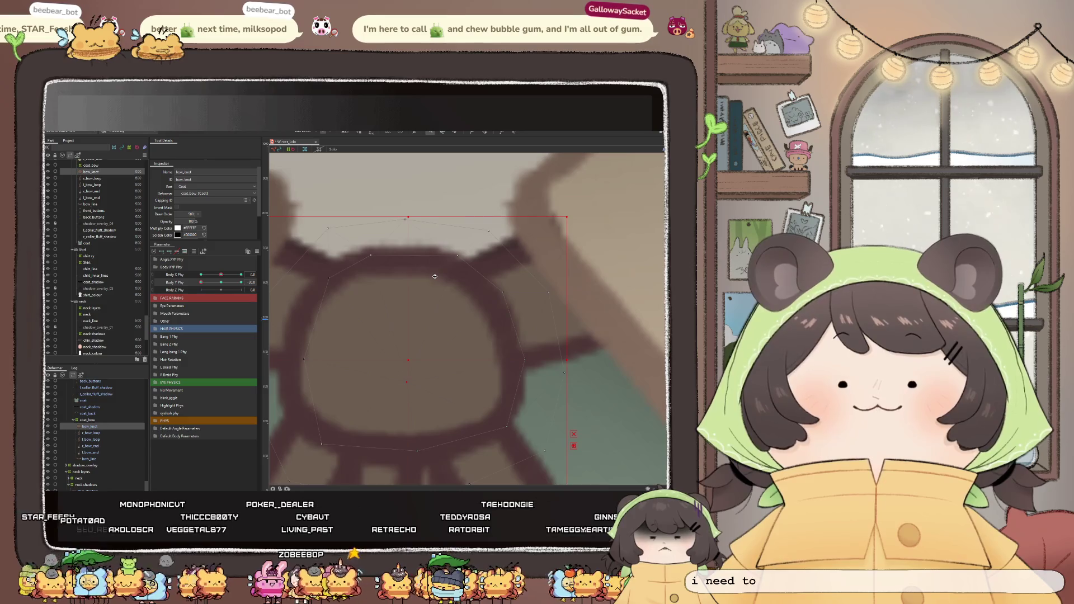
scroll(410, 238, "down", 3)
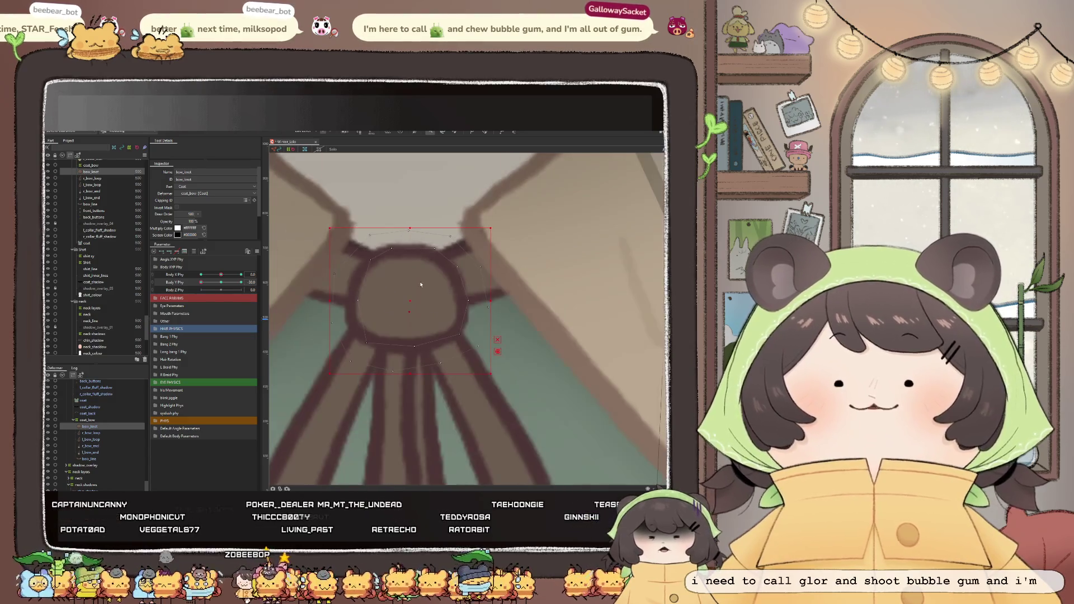
scroll(409, 238, "down", 3)
scroll(409, 237, "down", 2)
scroll(307, 295, "up", 2)
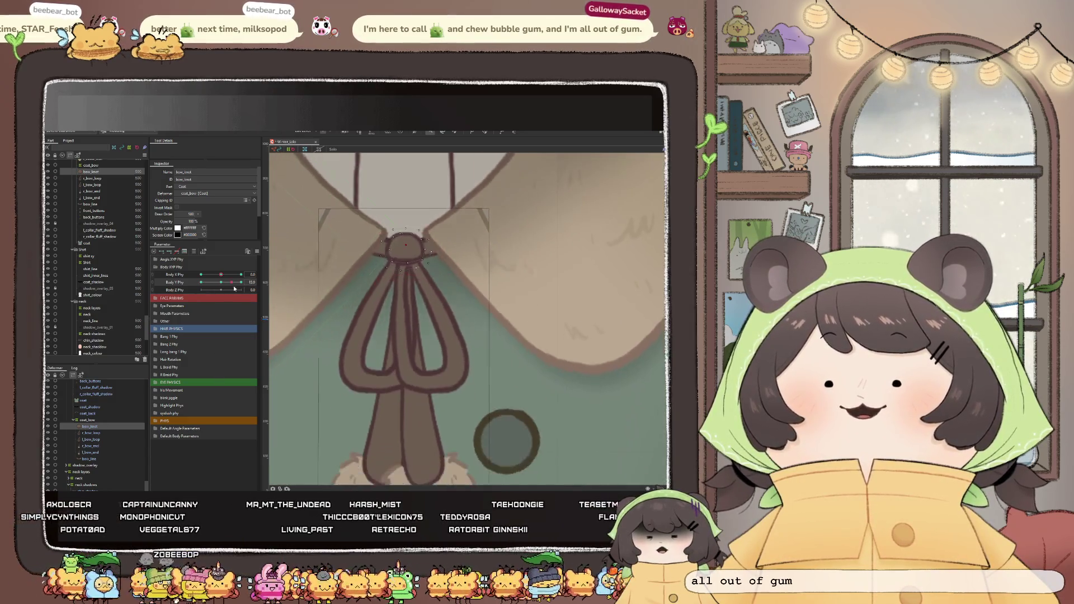
scroll(308, 294, "down", 2)
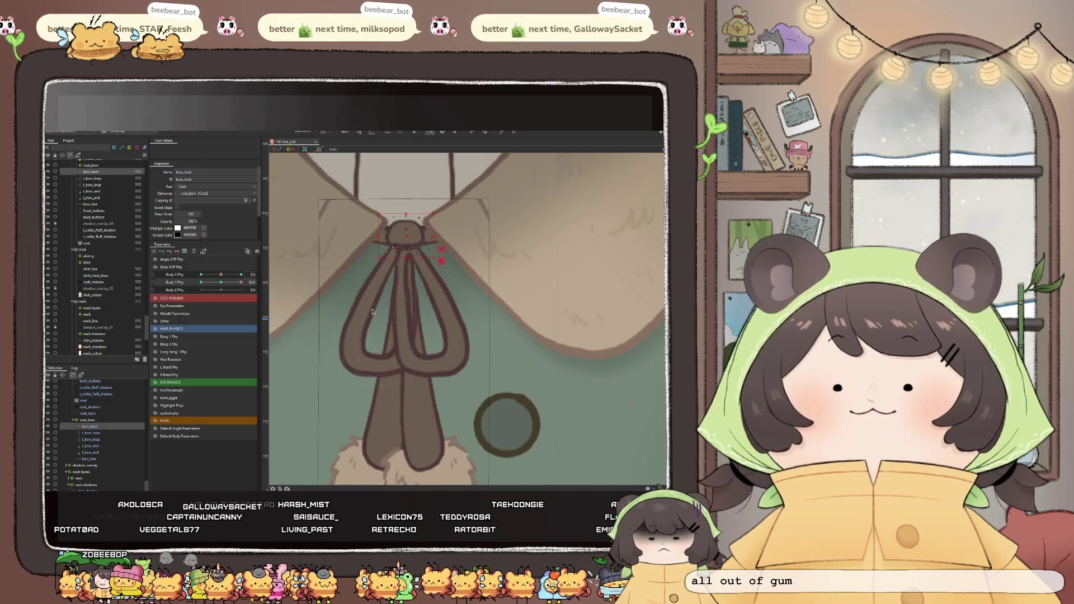
scroll(369, 301, "down", 2)
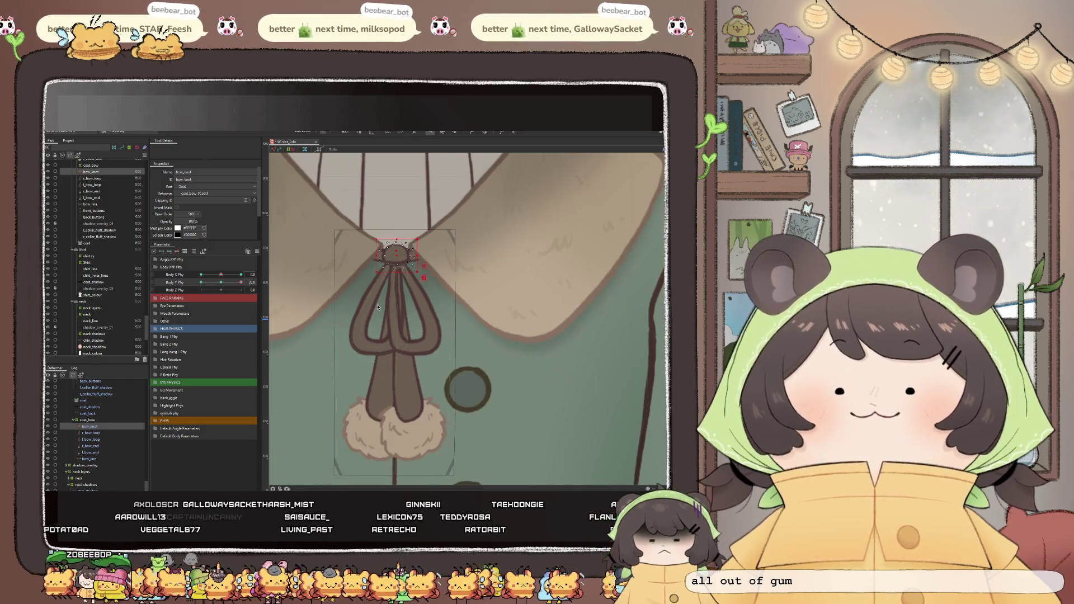
Select the bow loop mesh and stretch it downward
left_click(91, 433)
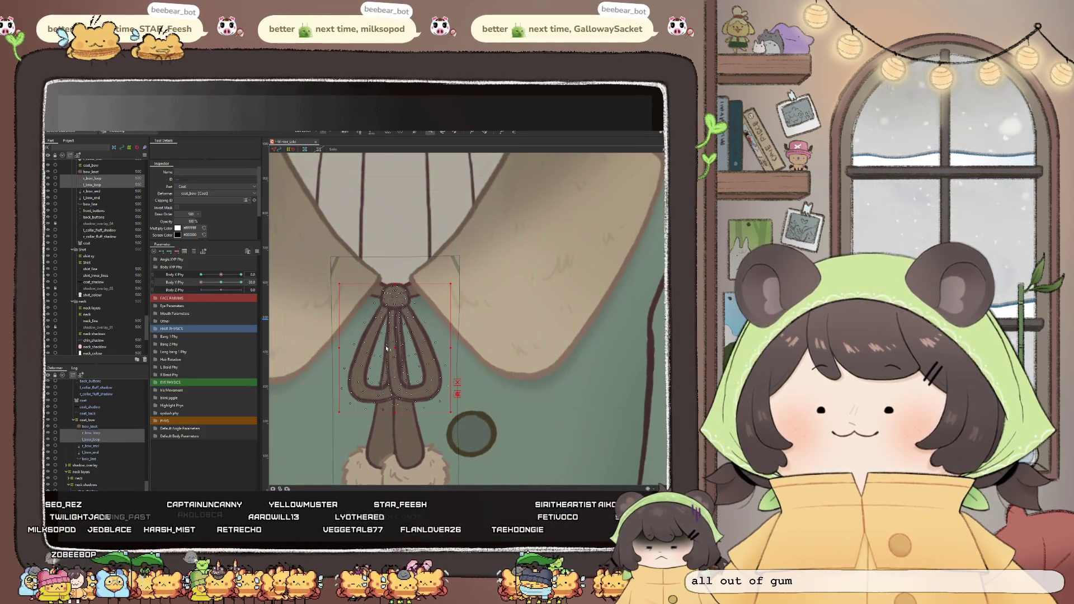
left_click_drag(394, 351, 393, 351)
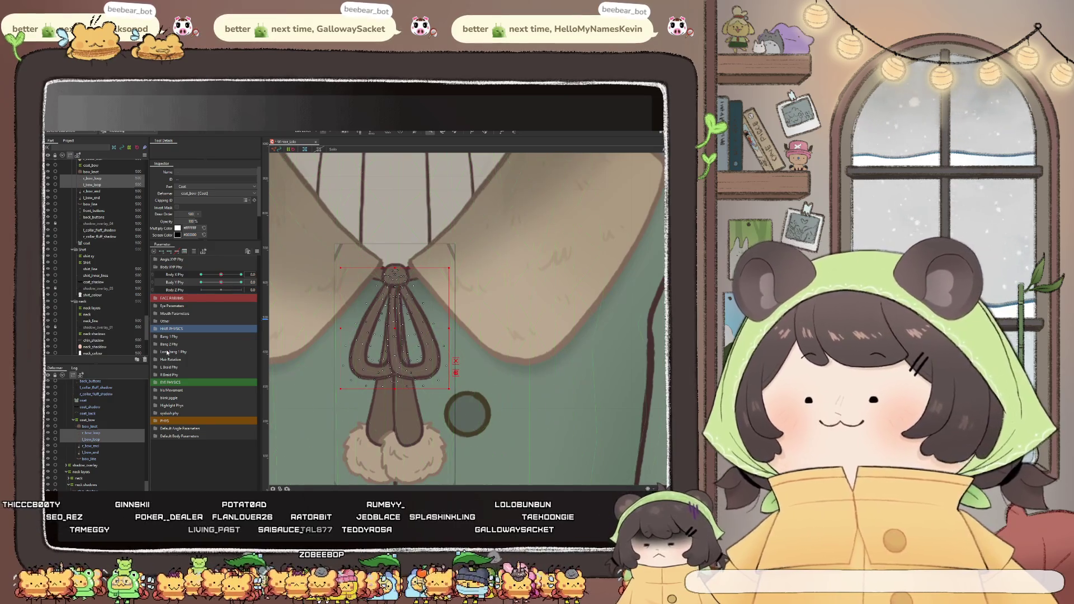
left_click(84, 450)
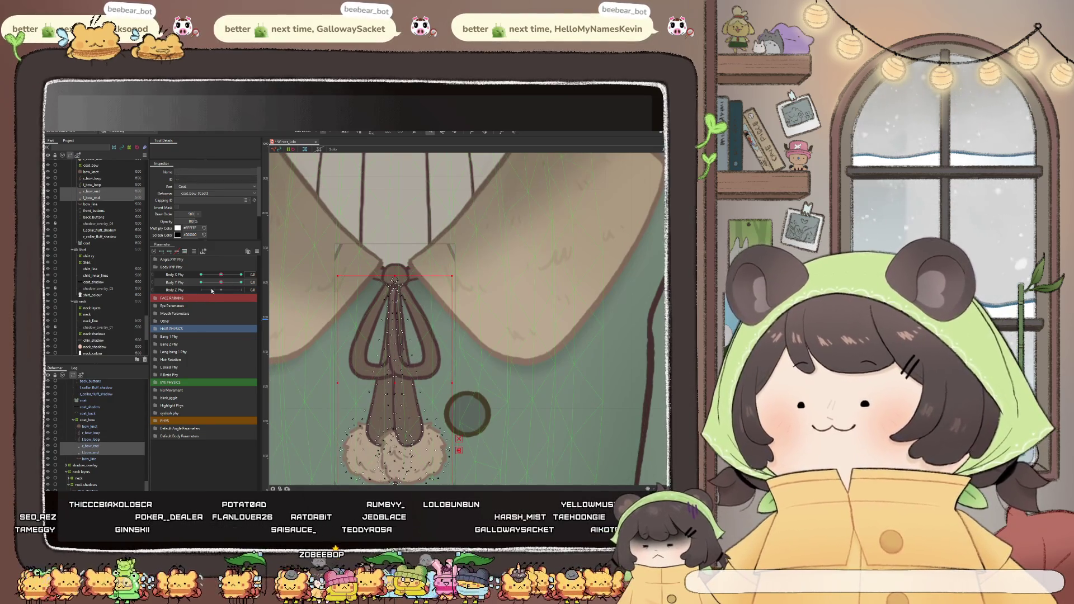
scroll(379, 238, "down", 3)
scroll(390, 294, "up", 2)
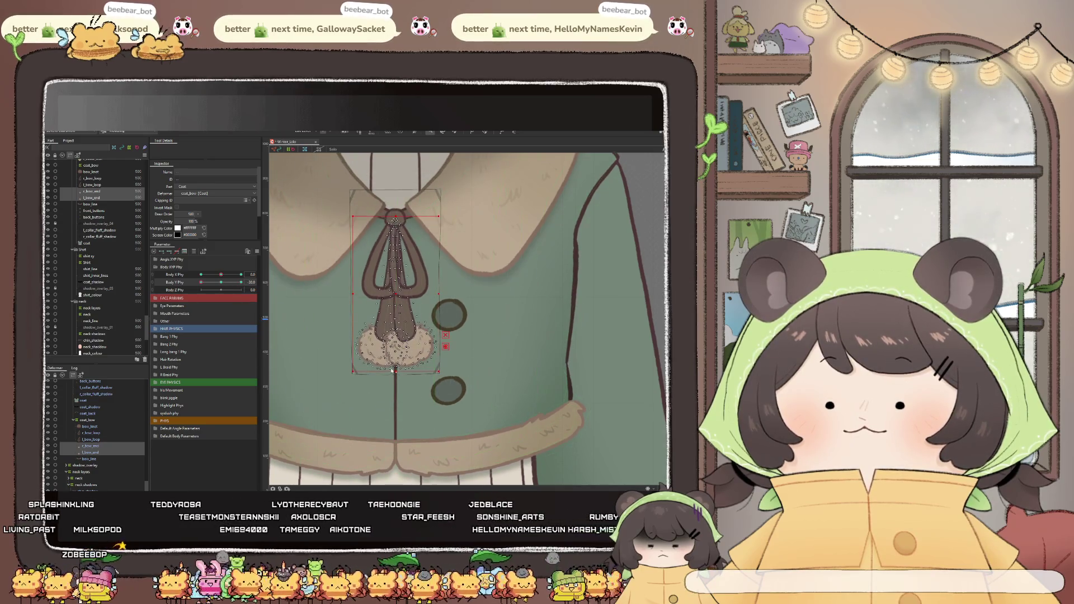
left_click(95, 447)
scroll(380, 358, "up", 3)
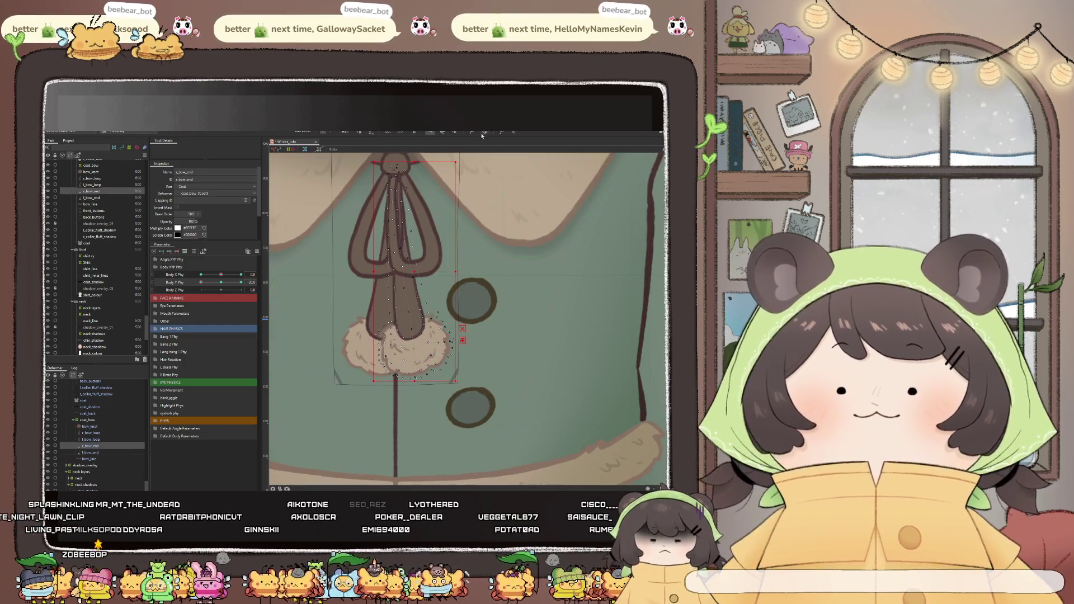
scroll(449, 311, "up", 2)
scroll(409, 311, "up", 1)
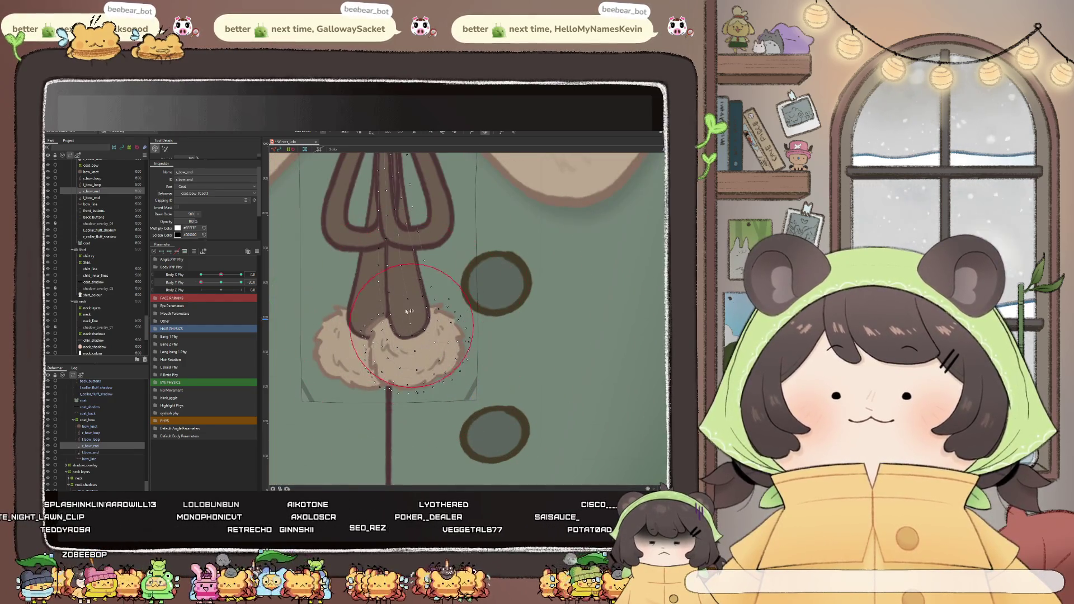
Brush the fur pompom into shape and raise it up under the bow's ribbon tails
left_click_drag(415, 339, 414, 336)
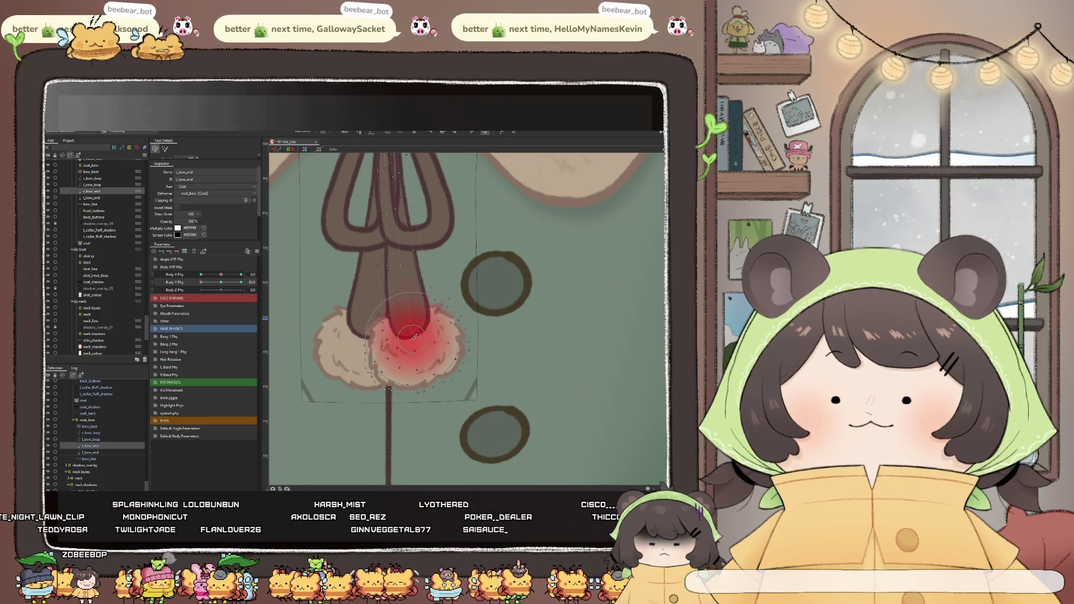
left_click(415, 345)
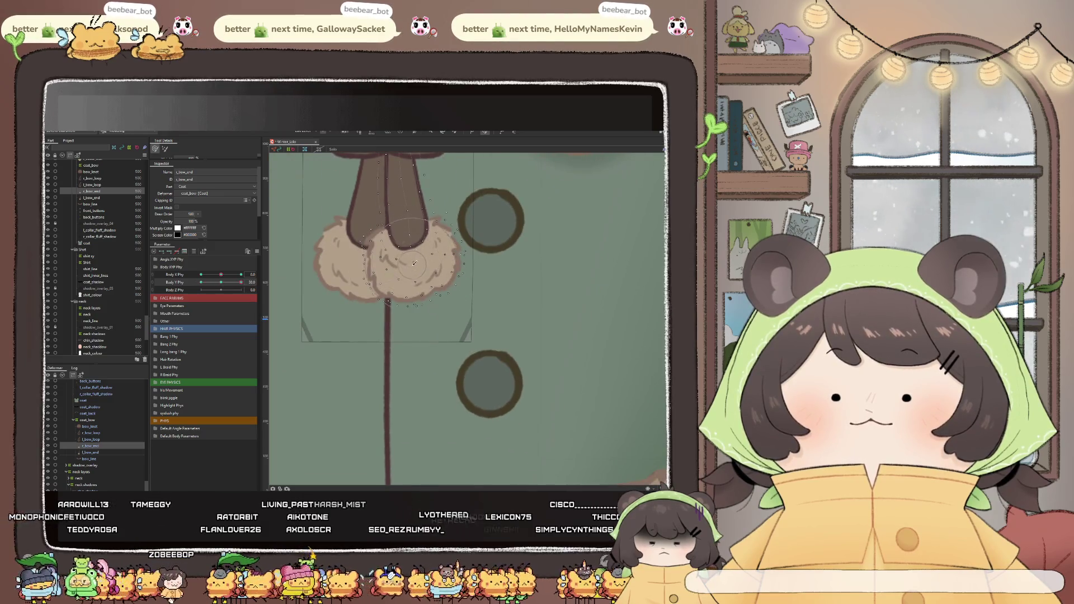
left_click(414, 261)
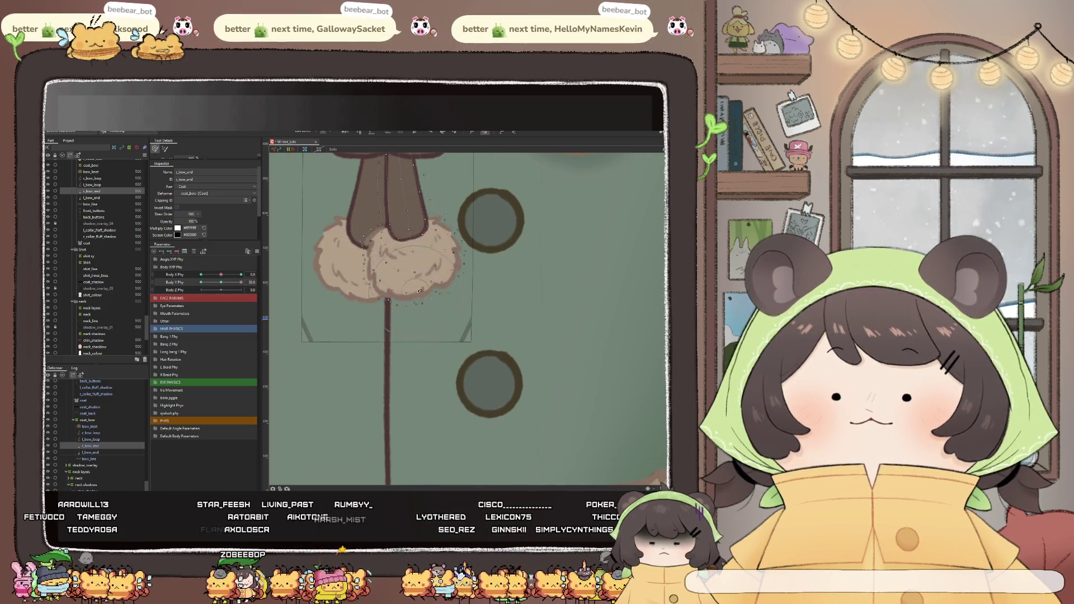
left_click(422, 291)
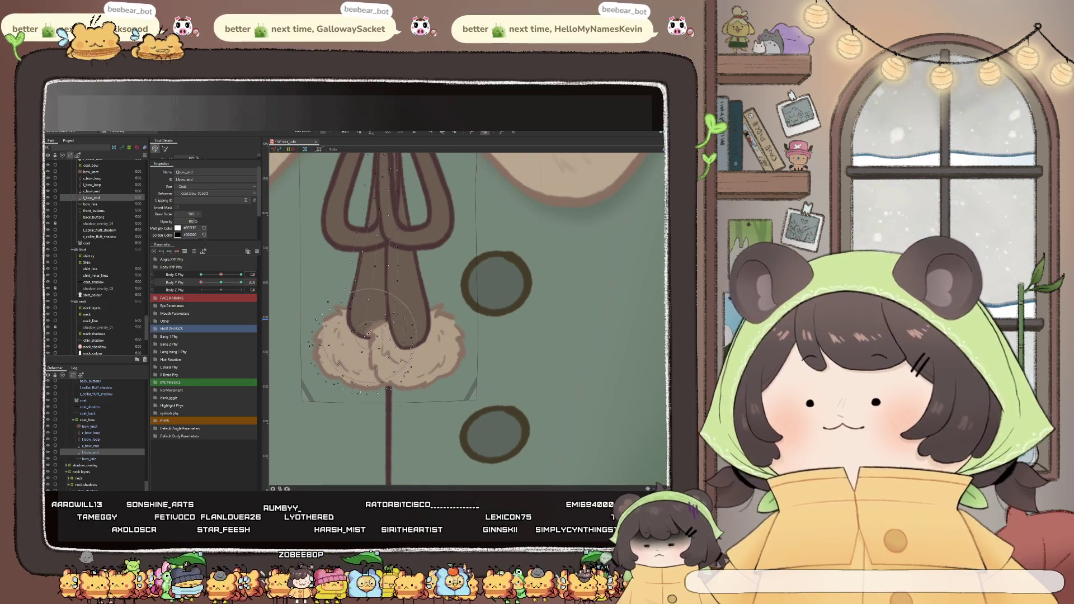
left_click(363, 339)
left_click_drag(363, 339, 362, 345)
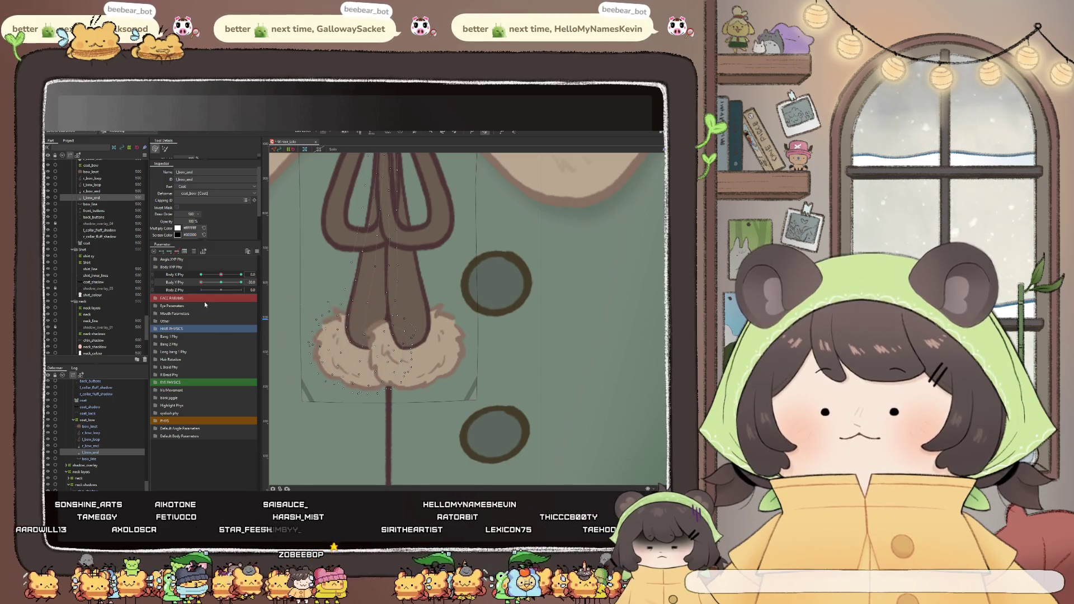
left_click_drag(363, 347, 367, 254)
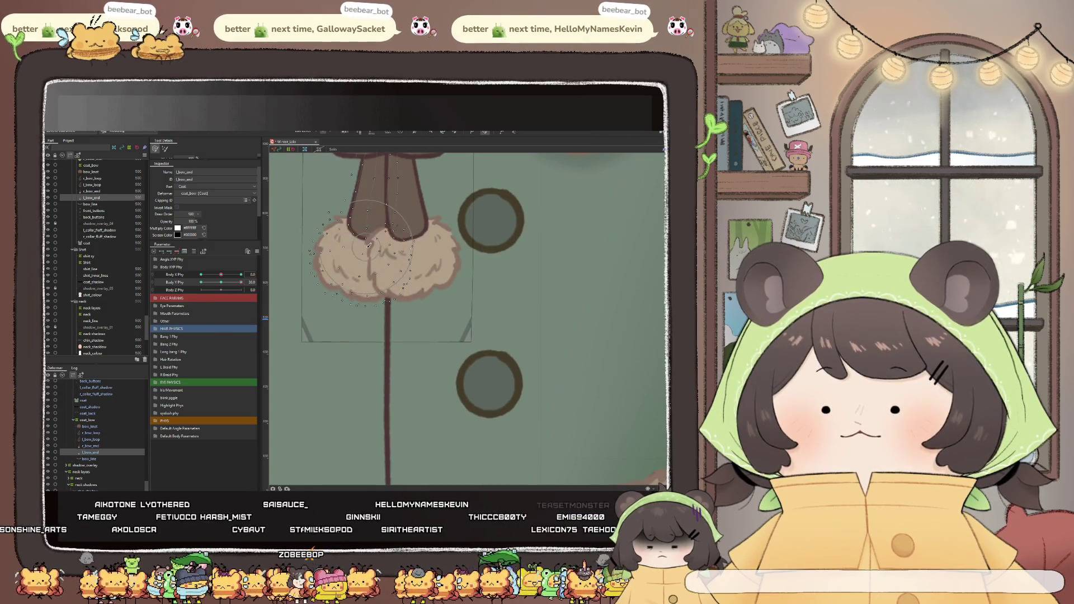
scroll(366, 321, "down", 4)
scroll(367, 321, "down", 2)
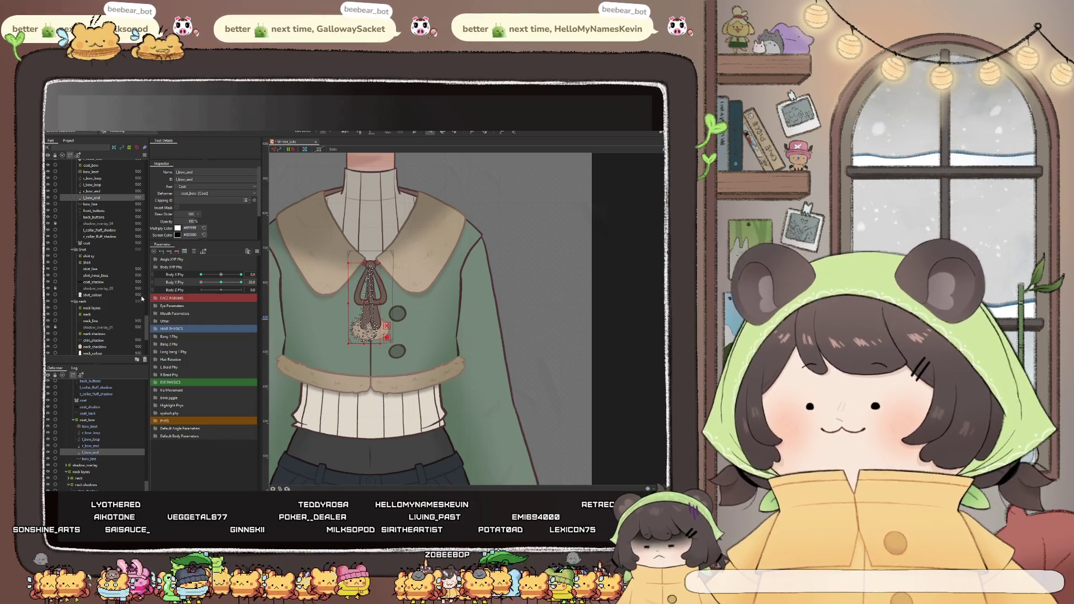
Reset Body Y to 0, return it to about 30 watching the bow swing, then select bow_knot
left_click(221, 283)
left_click_drag(221, 283, 241, 283)
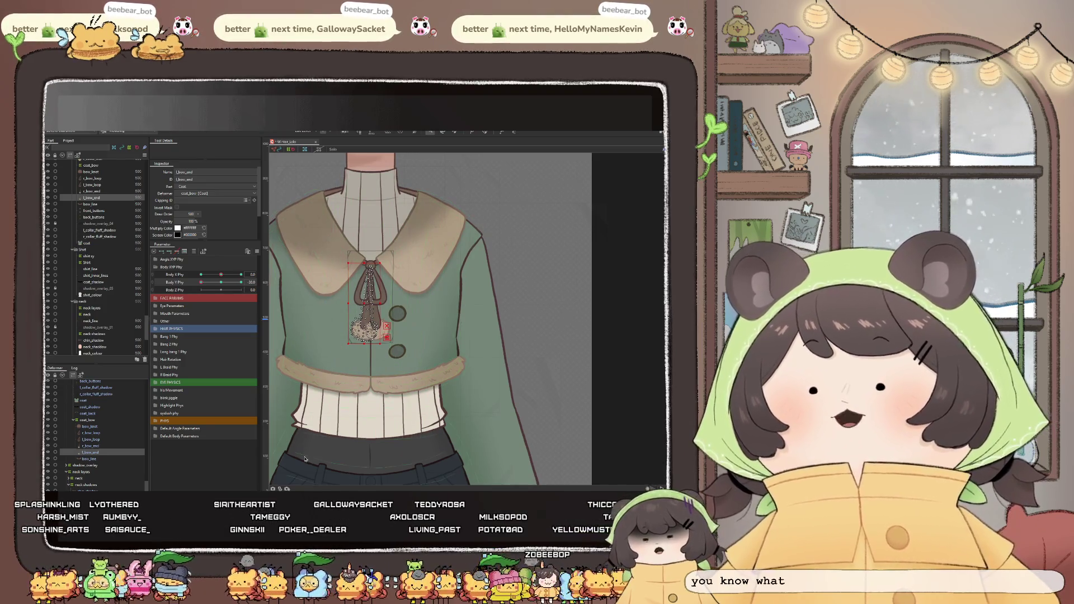
left_click(90, 426)
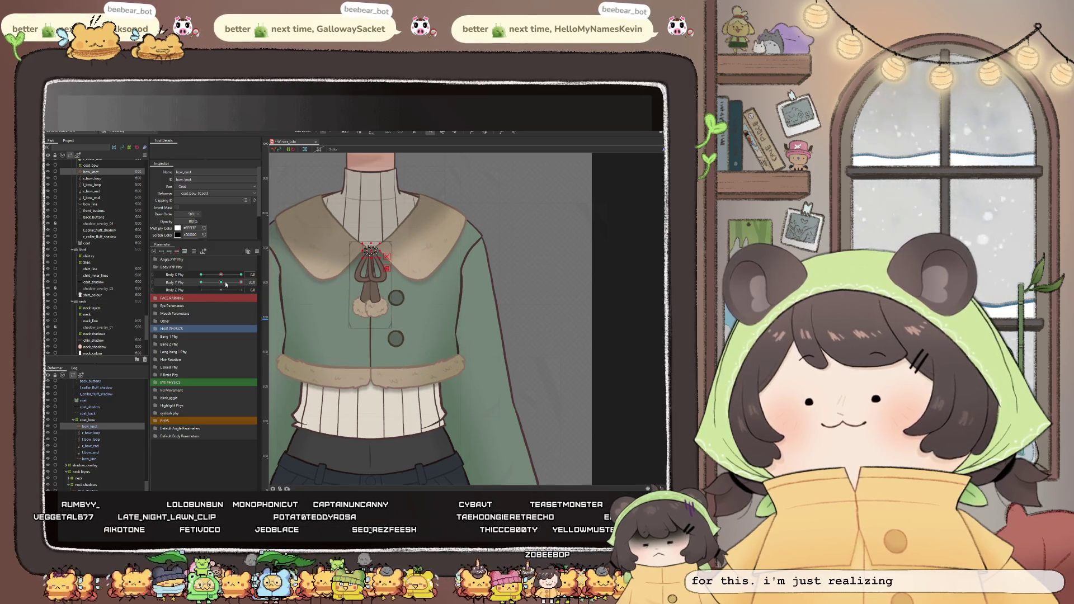
scroll(420, 319, "down", 1)
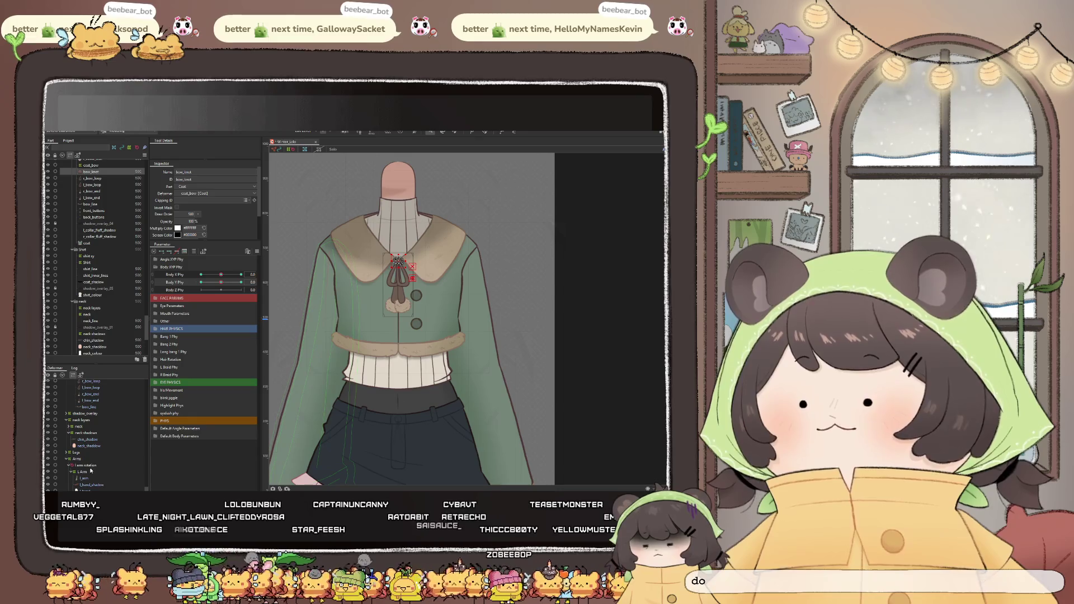
Raise the Larm rotation deformer's handle tip slightly at the shoulder, then select the coat buttons
left_click(93, 465)
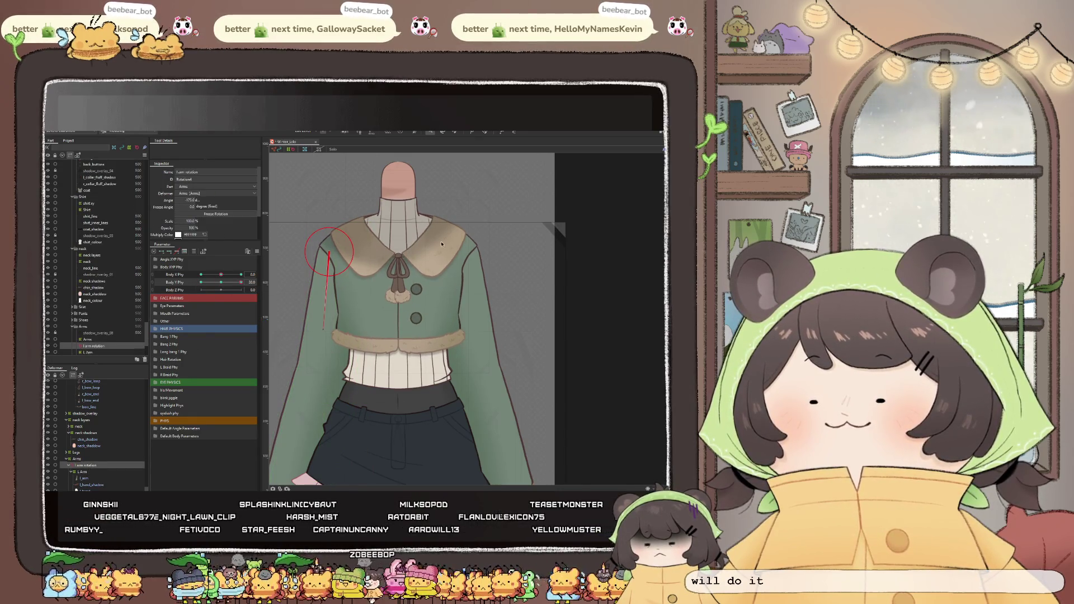
scroll(382, 297, "down", 1)
scroll(382, 297, "up", 2)
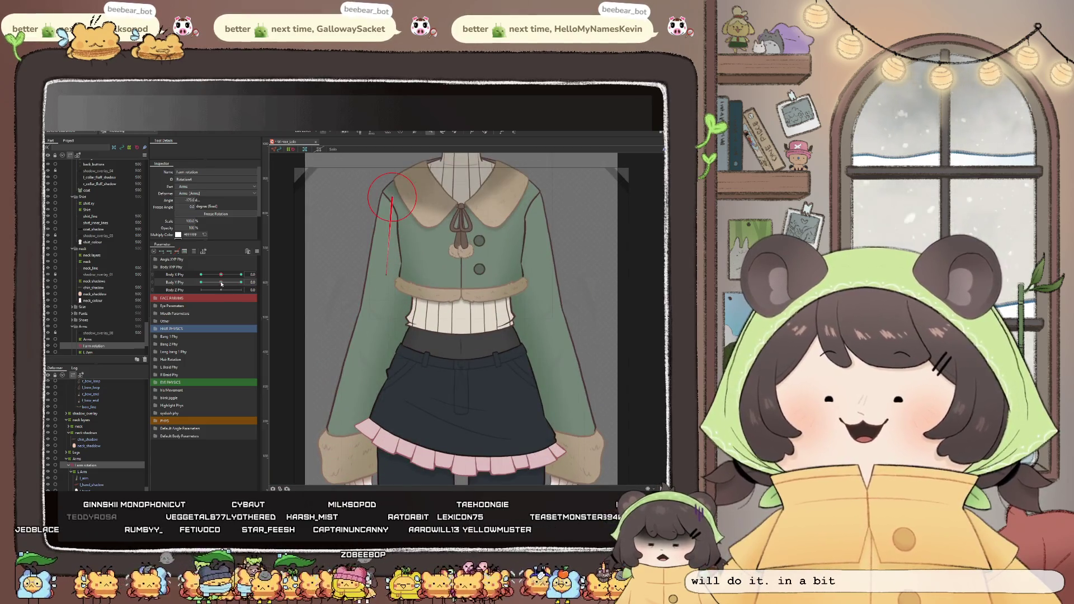
scroll(391, 188, "up", 3)
scroll(391, 188, "up", 2)
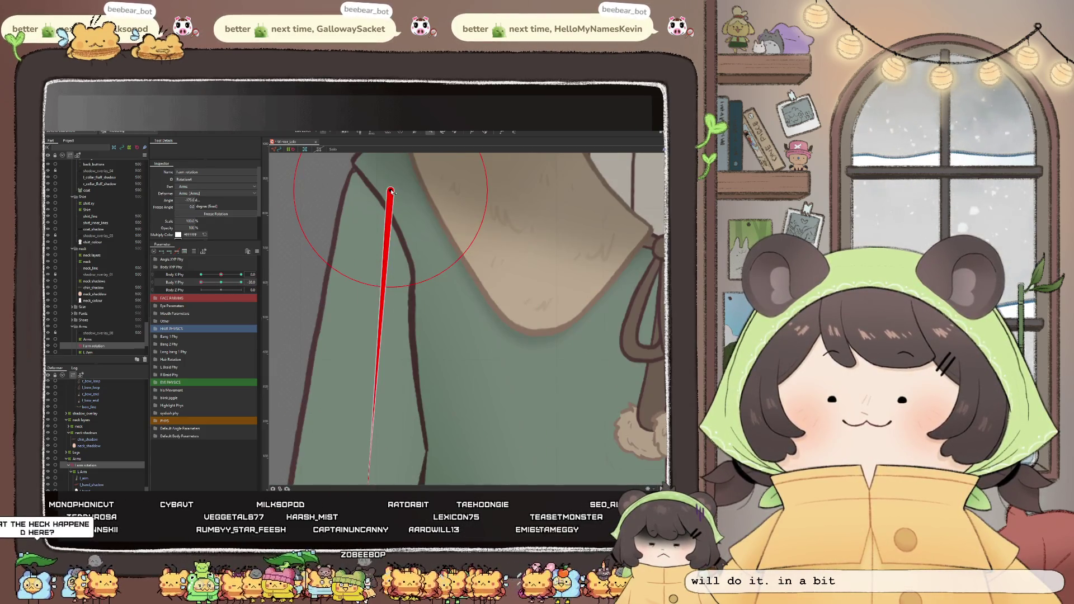
left_click_drag(391, 188, 394, 182)
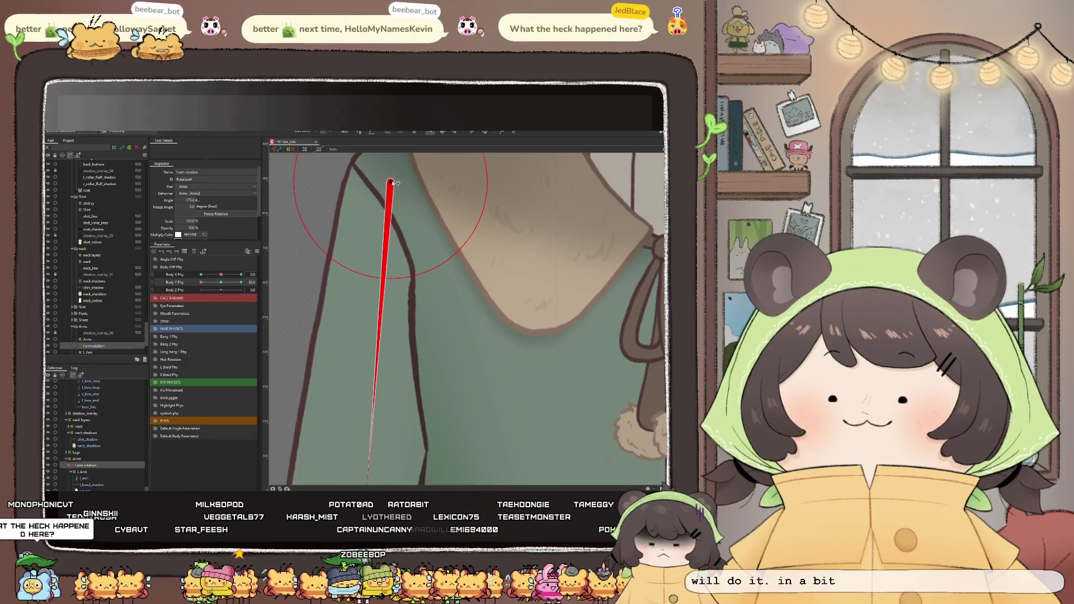
scroll(362, 245, "down", 3)
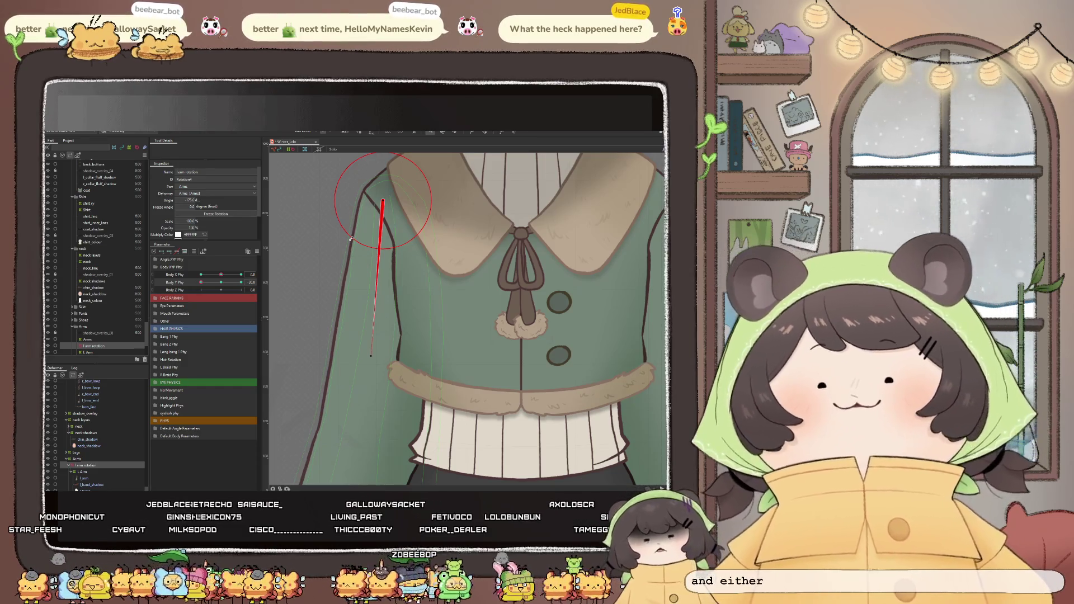
scroll(344, 209, "down", 3)
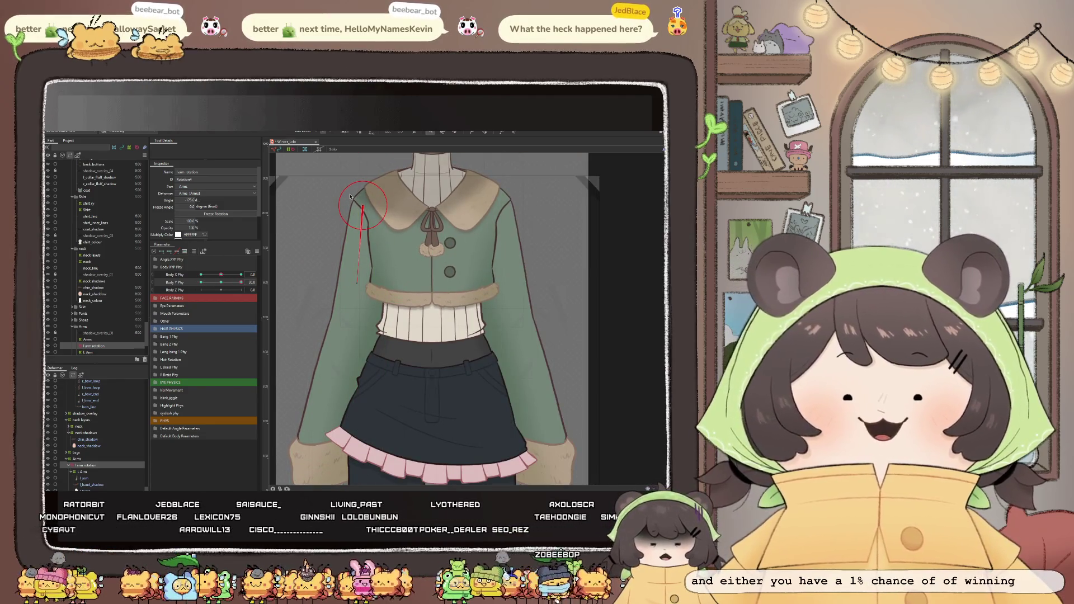
scroll(352, 198, "up", 4)
scroll(385, 220, "up", 2)
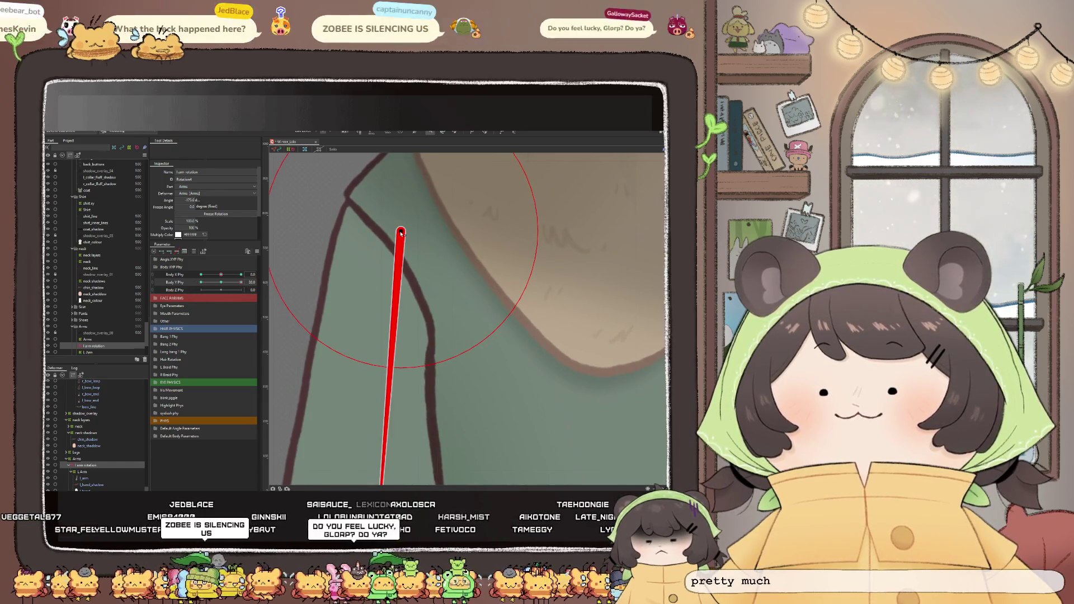
left_click_drag(401, 233, 402, 227)
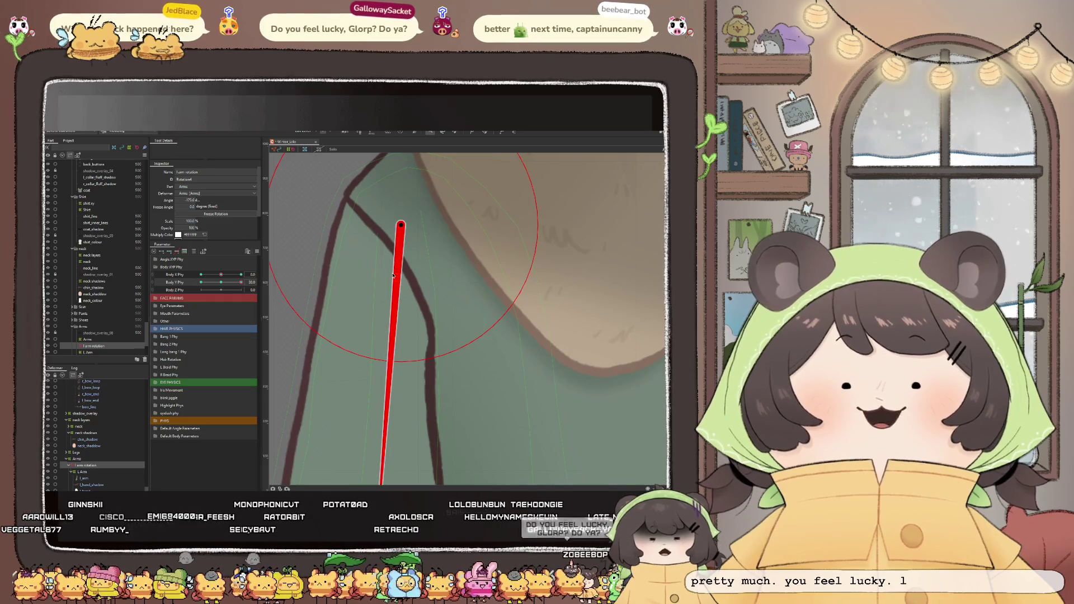
scroll(362, 255, "down", 3)
scroll(367, 264, "down", 2)
scroll(366, 263, "down", 2)
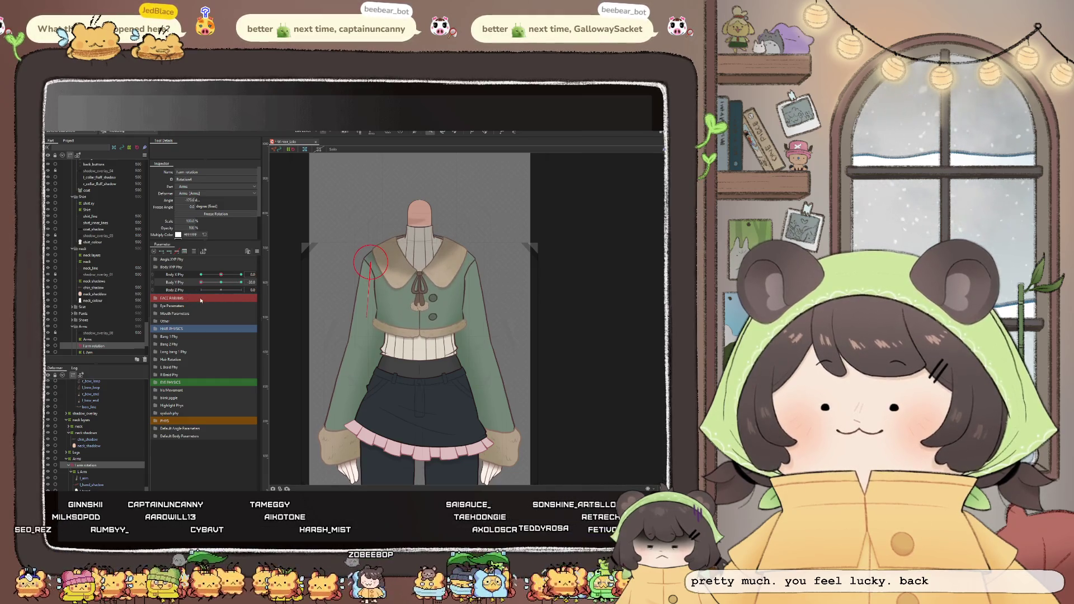
scroll(363, 270, "down", 2)
scroll(363, 270, "up", 3)
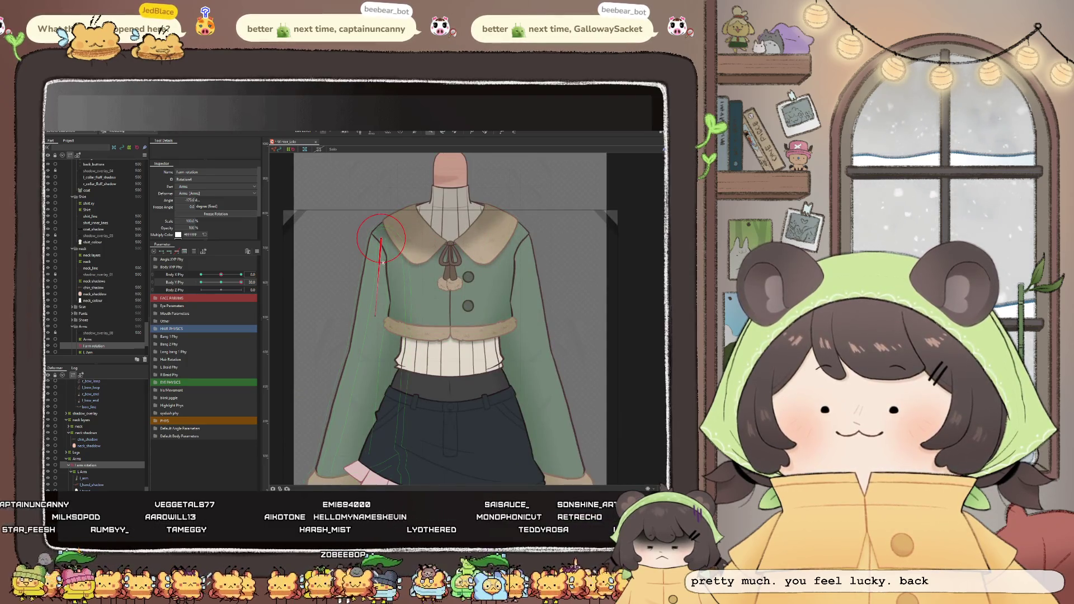
scroll(383, 265, "down", 2)
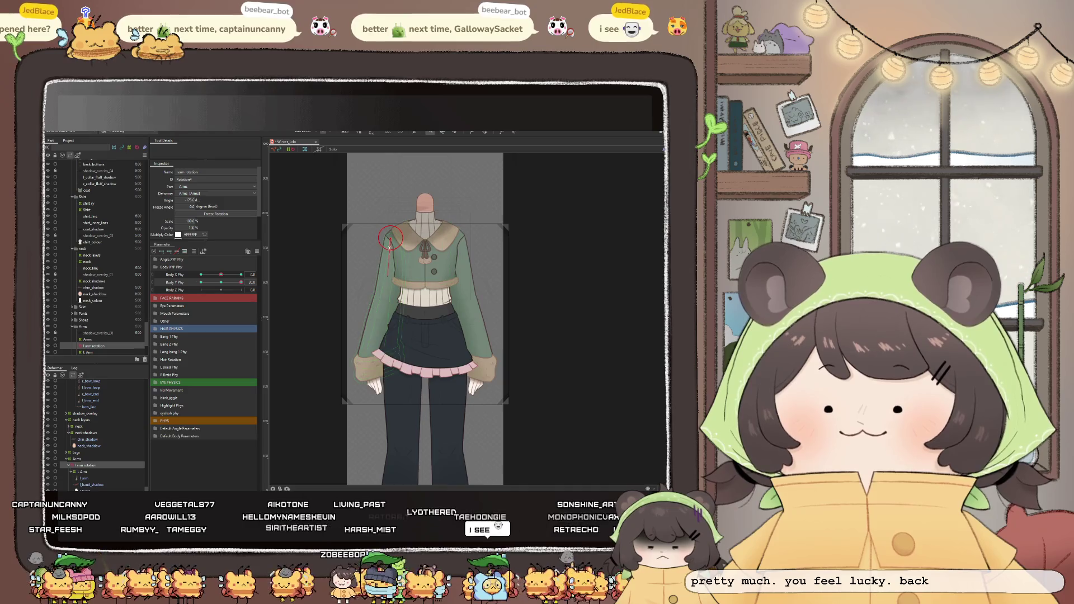
scroll(383, 337, "up", 3)
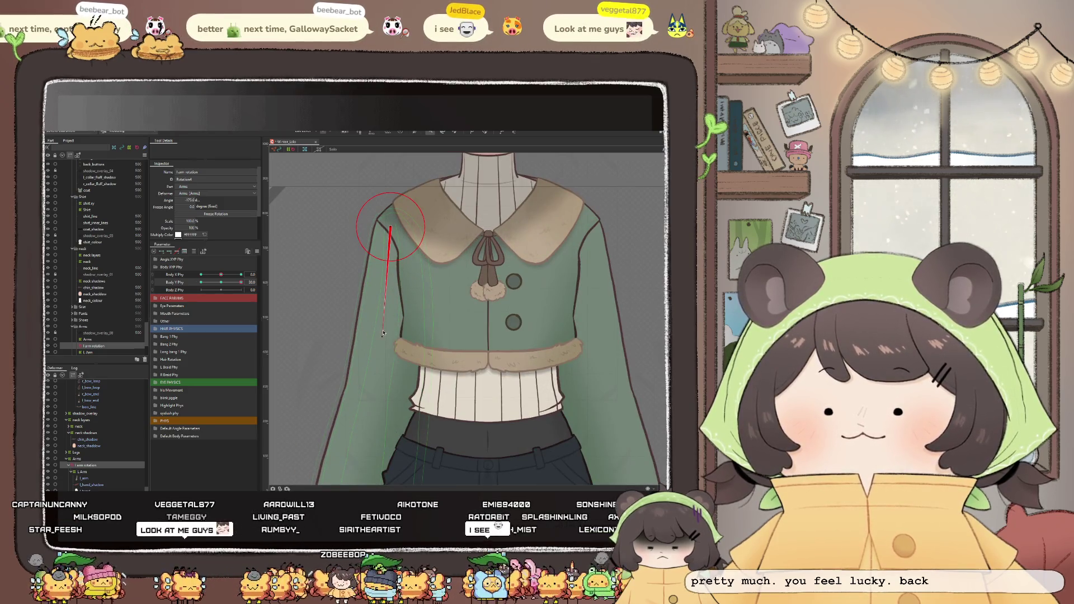
scroll(399, 199, "down", 3)
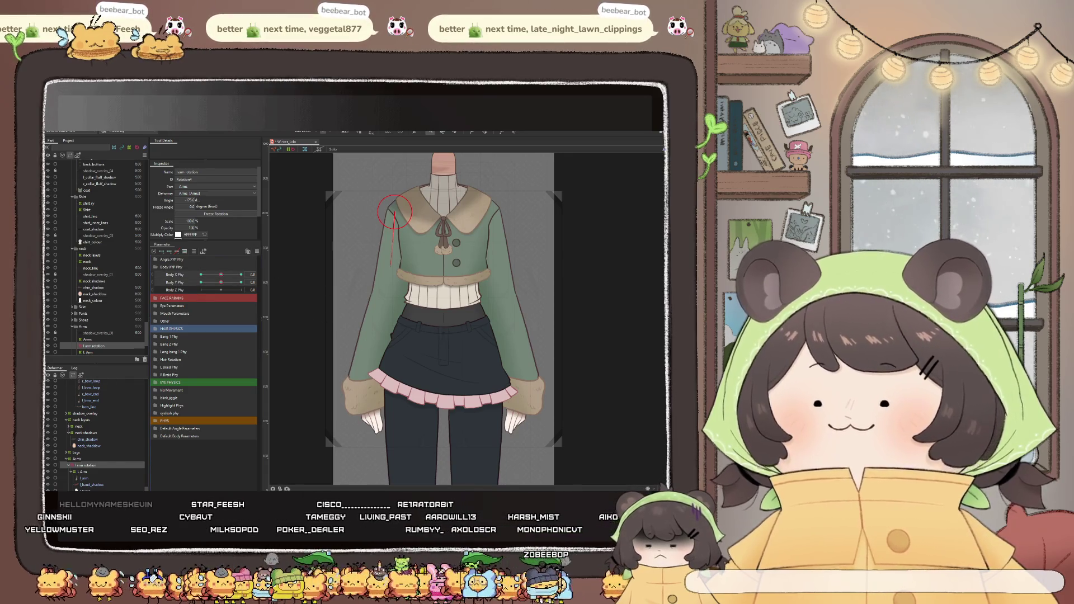
left_click(443, 235)
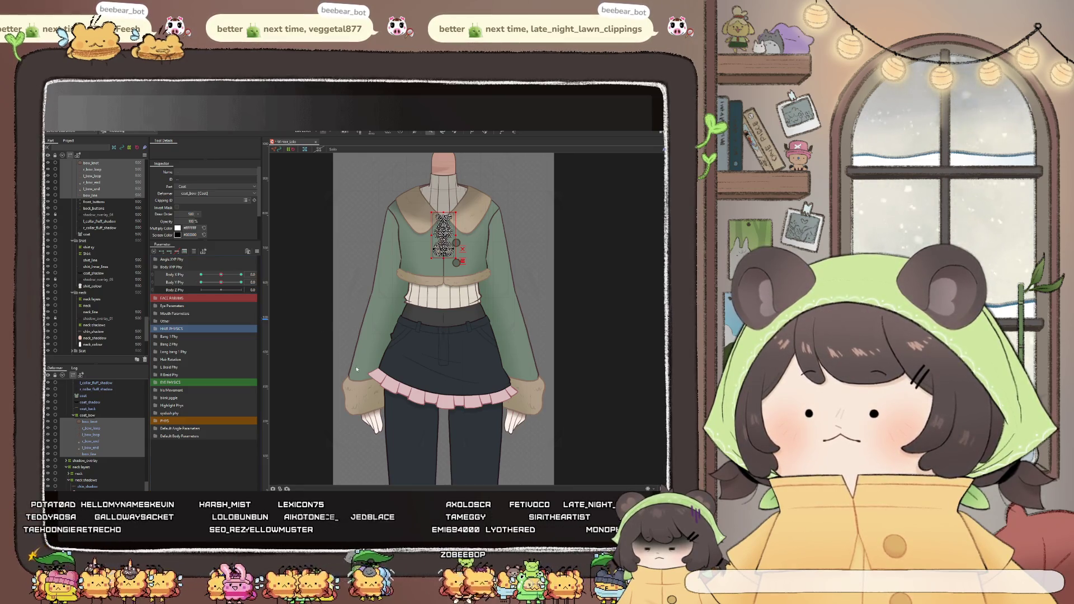
Toggle the Body X/Y Phy 2D pad, then select coat base and front_buttons
left_click(158, 280)
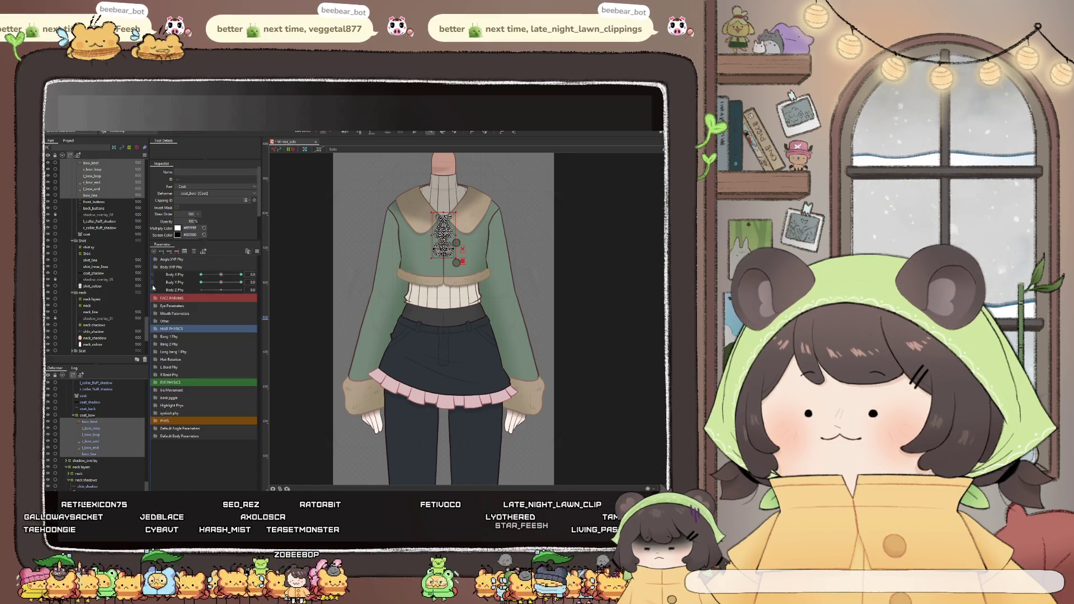
left_click(154, 285)
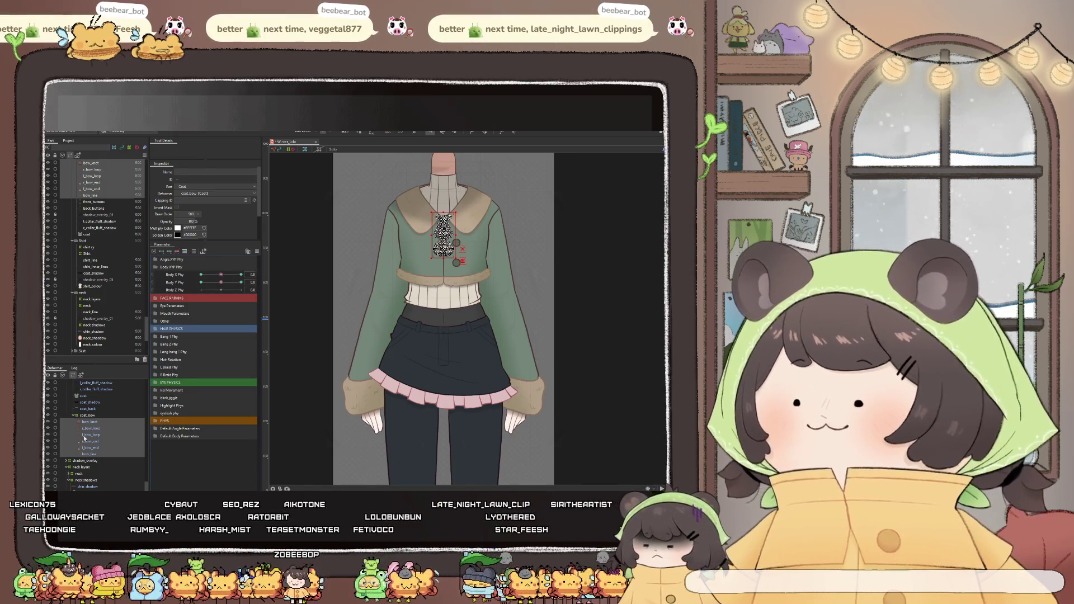
scroll(78, 445, "up", 2)
left_click(93, 420)
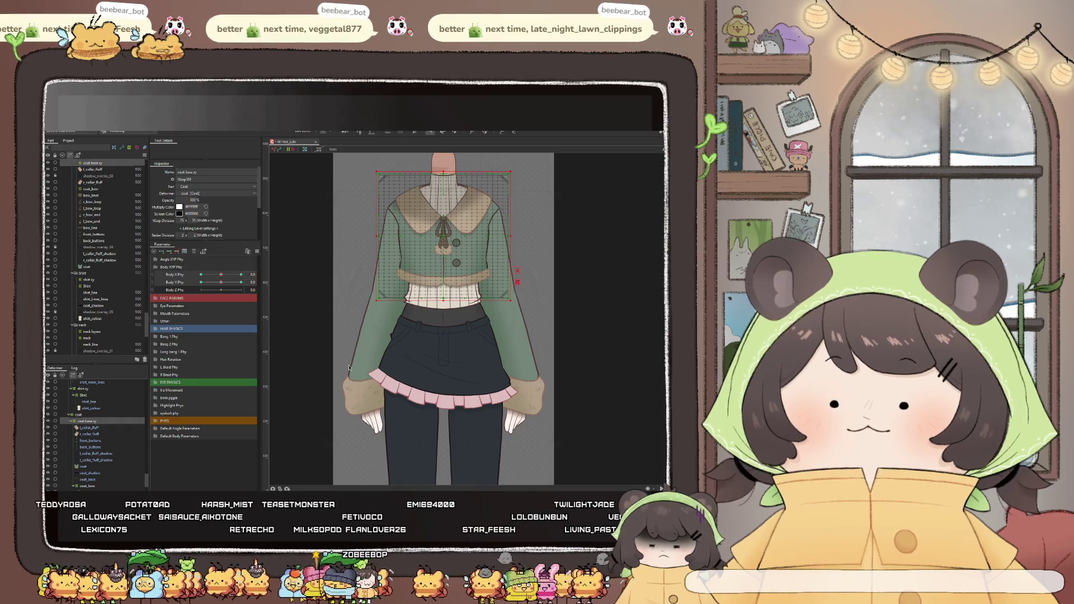
scroll(428, 268, "up", 2)
scroll(453, 247, "up", 2)
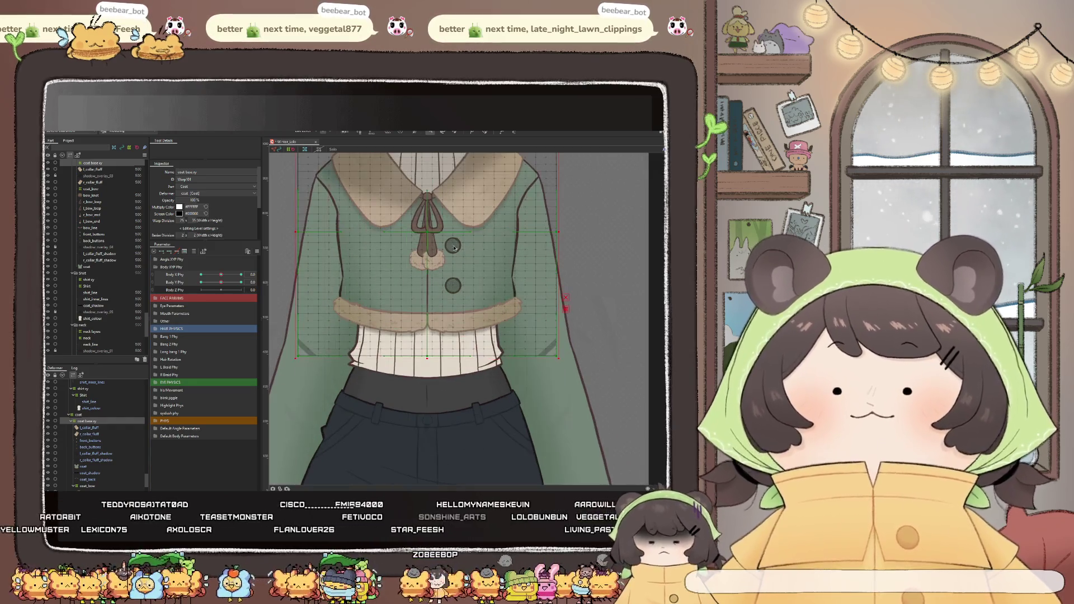
scroll(93, 428, "down", 1)
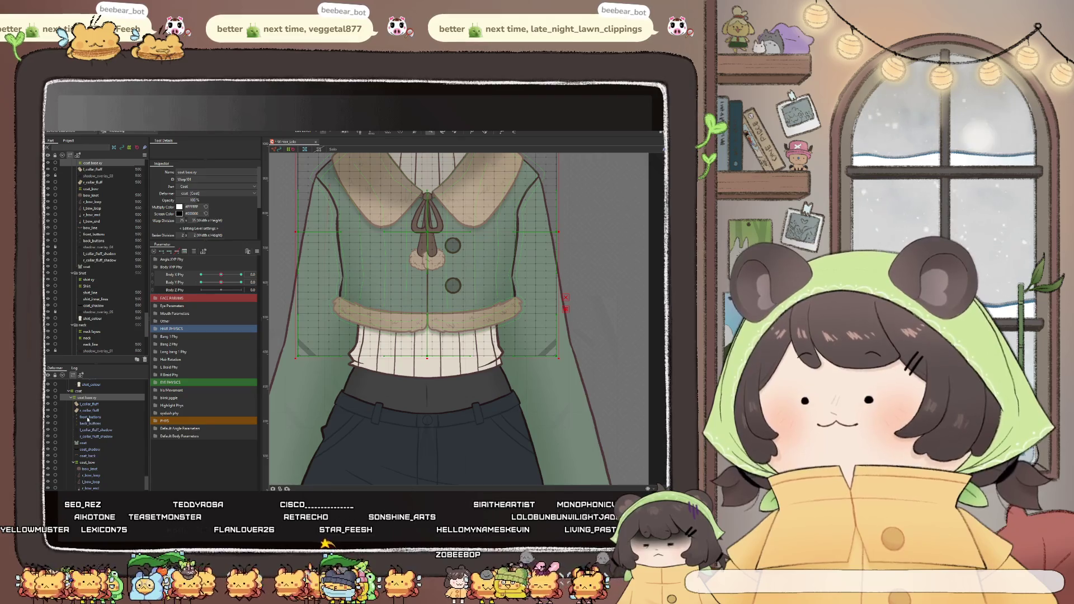
left_click(87, 417)
Select r_collar_fluff_shadow and add the second collar shadow mesh to the selection
left_click(88, 429)
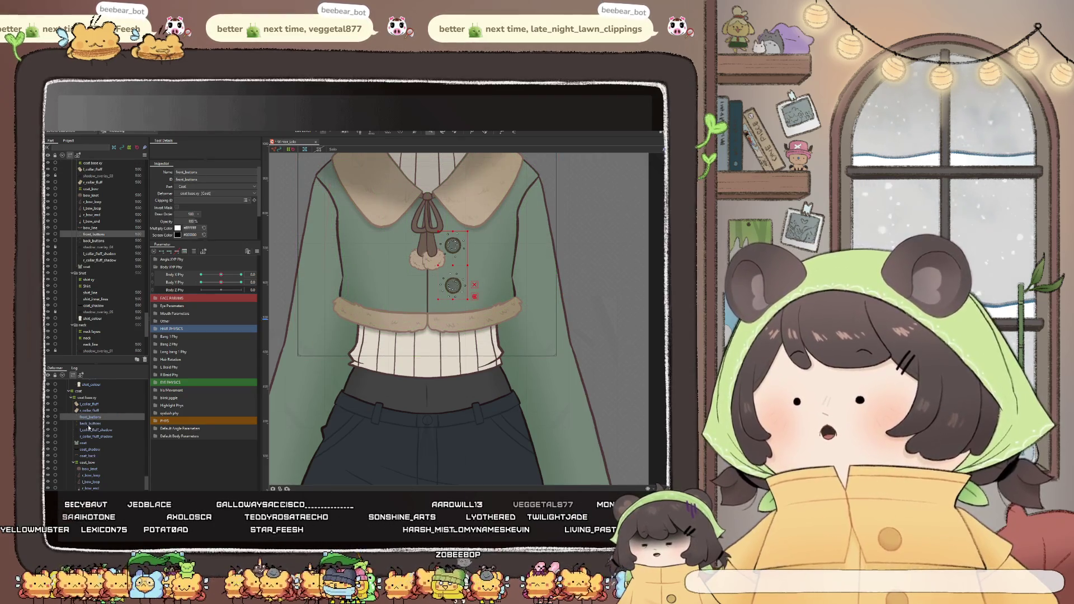
left_click(91, 436)
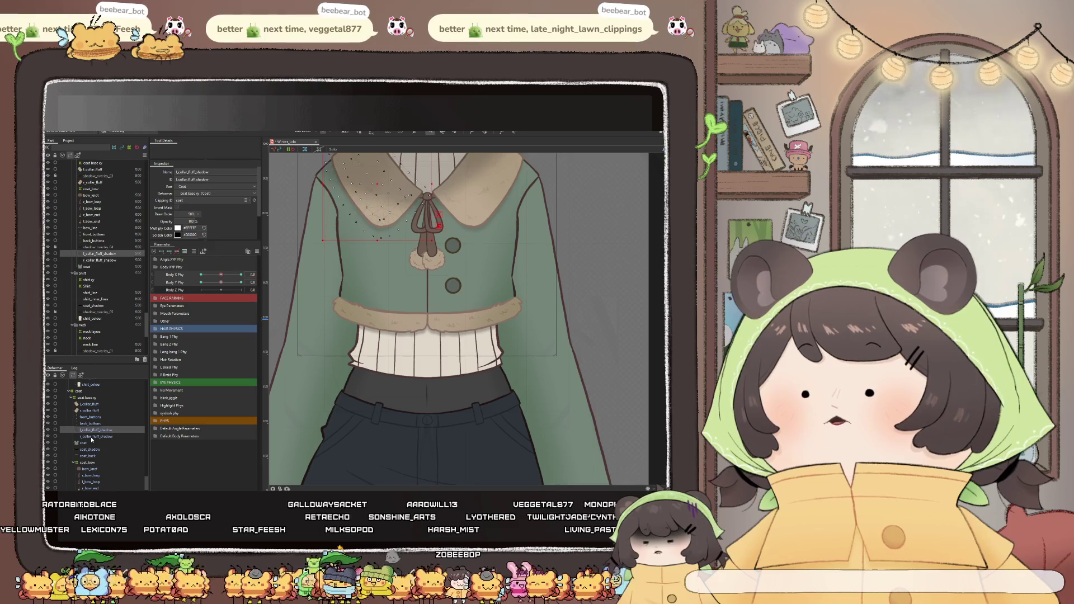
left_click(89, 429, "ctrl")
scroll(397, 276, "down", 2)
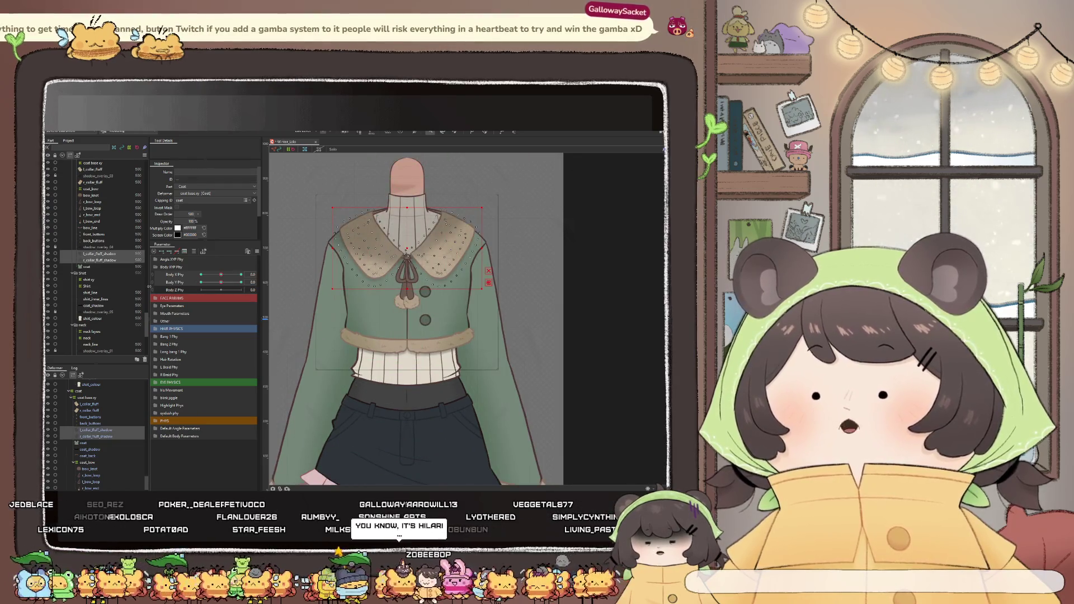
Scrub Body Y Phy so the collar and buttons shift upward, then select back_buttons
left_click_drag(221, 281, 205, 287)
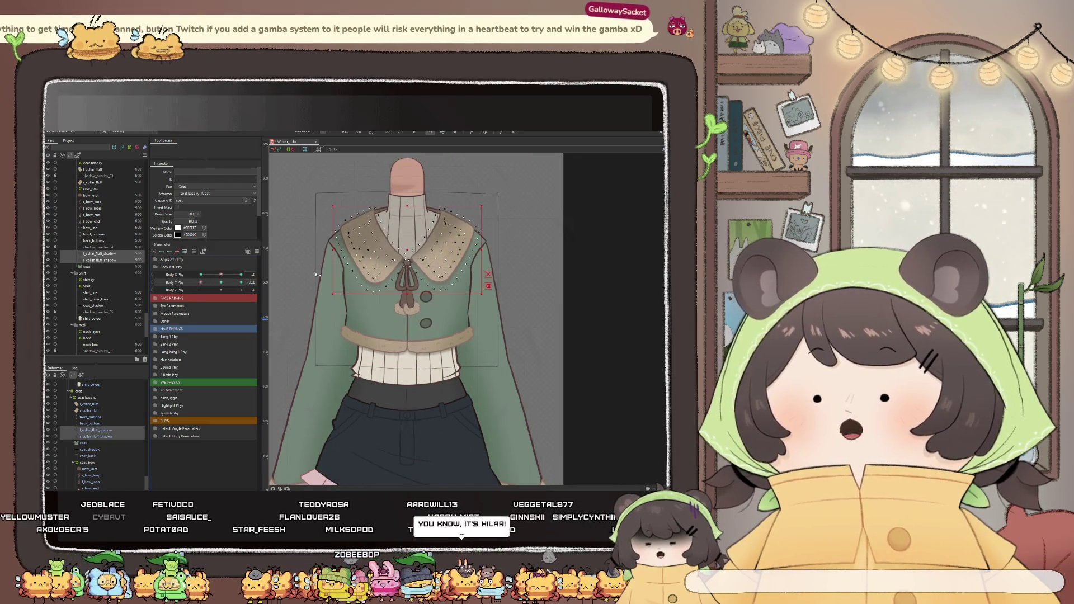
scroll(414, 253, "up", 2)
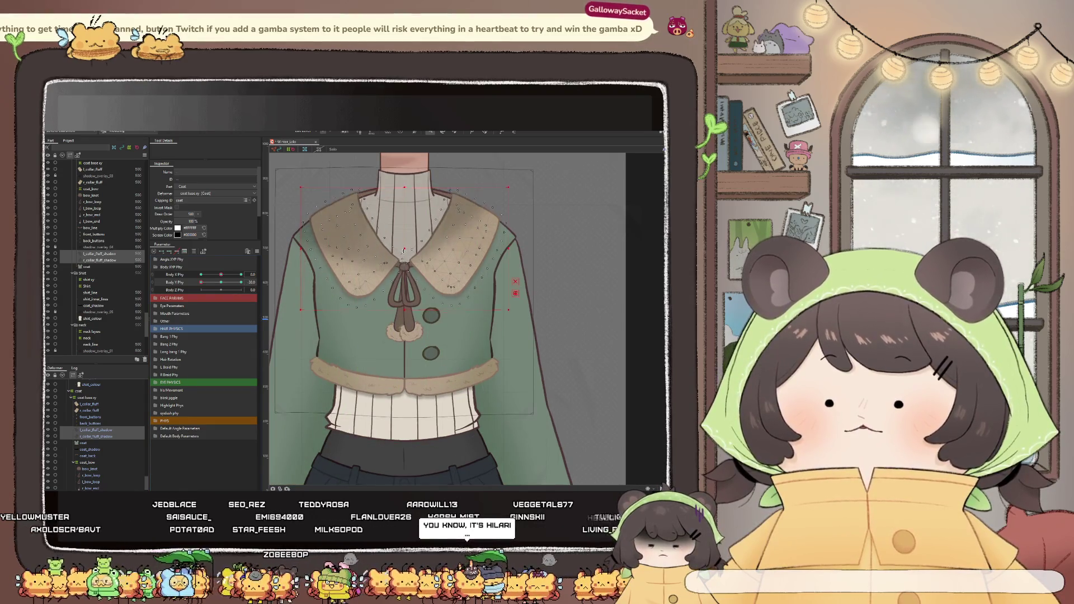
left_click_drag(202, 284, 220, 282)
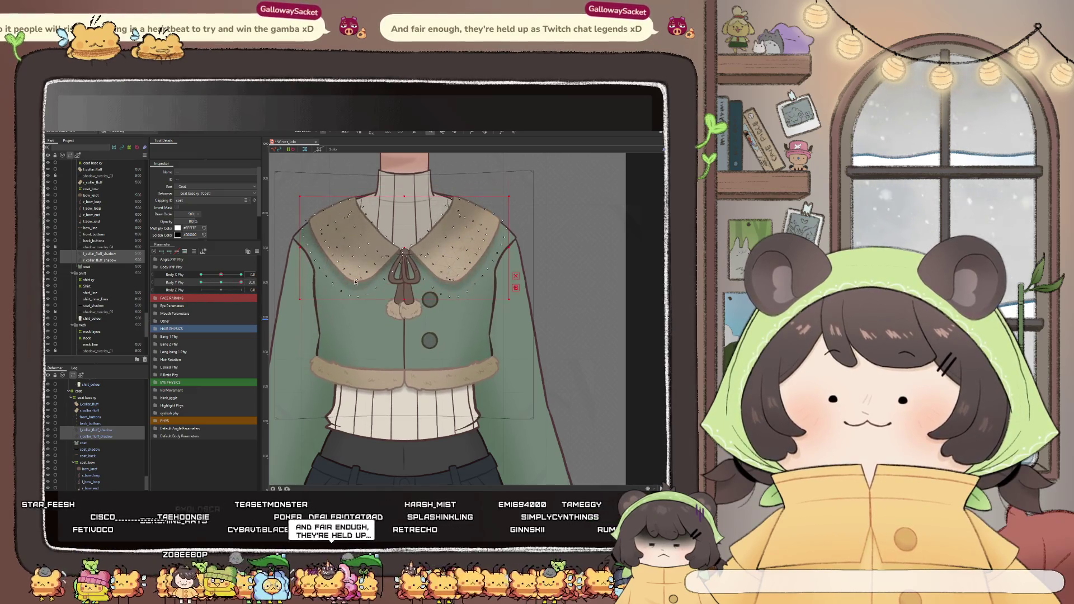
scroll(414, 250, "up", 2)
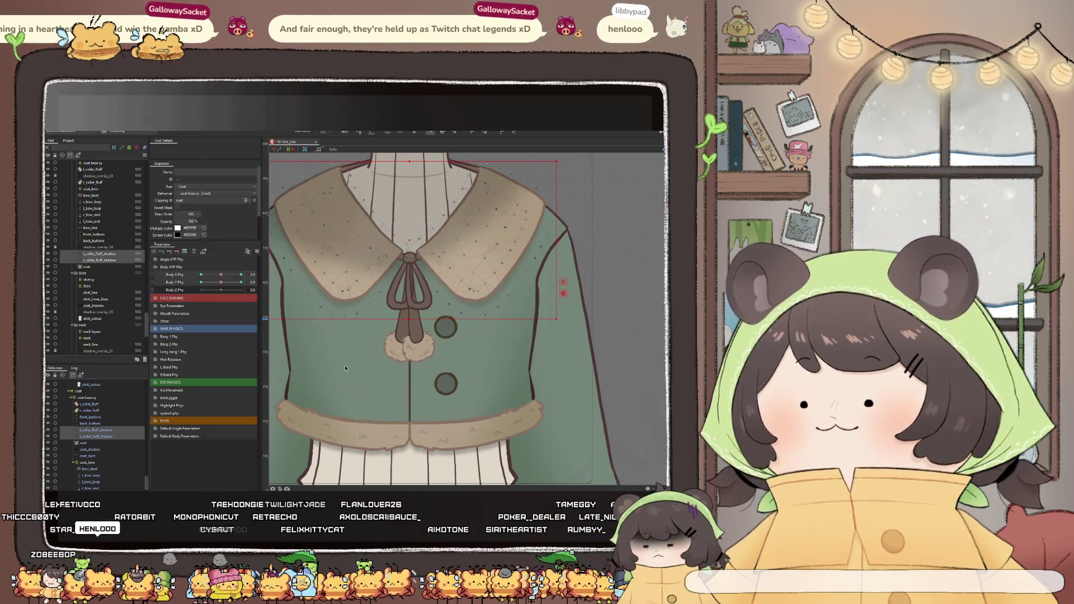
left_click(90, 422)
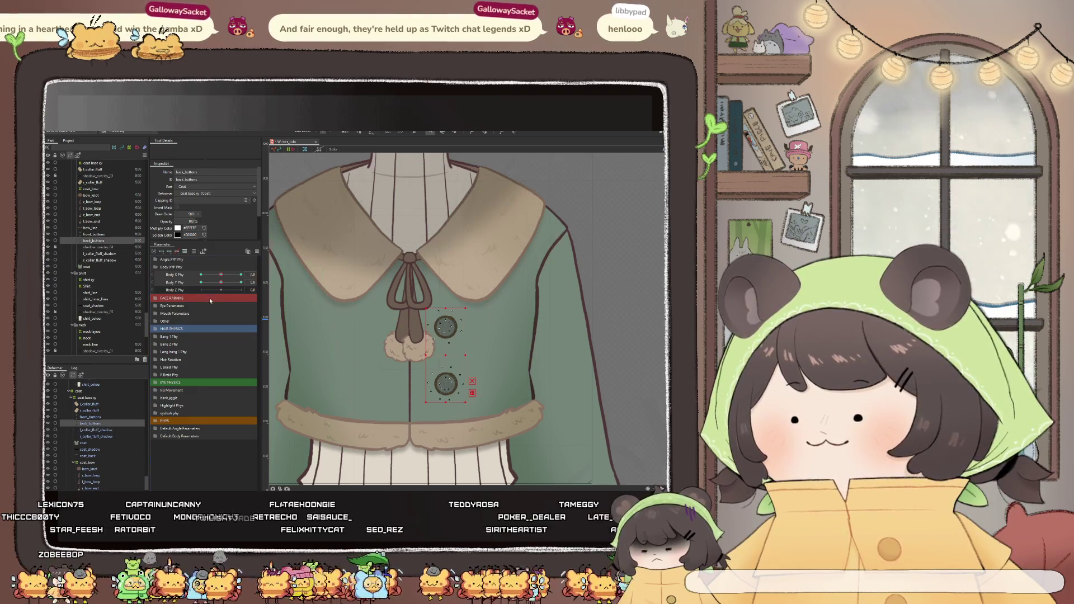
scroll(348, 333, "down", 2)
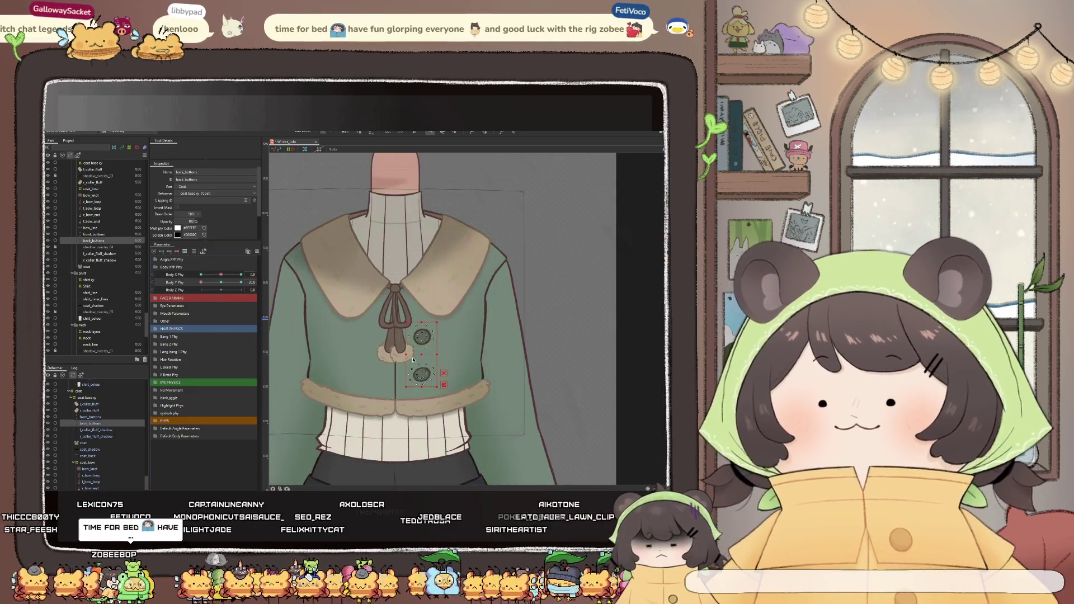
scroll(412, 297, "up", 5)
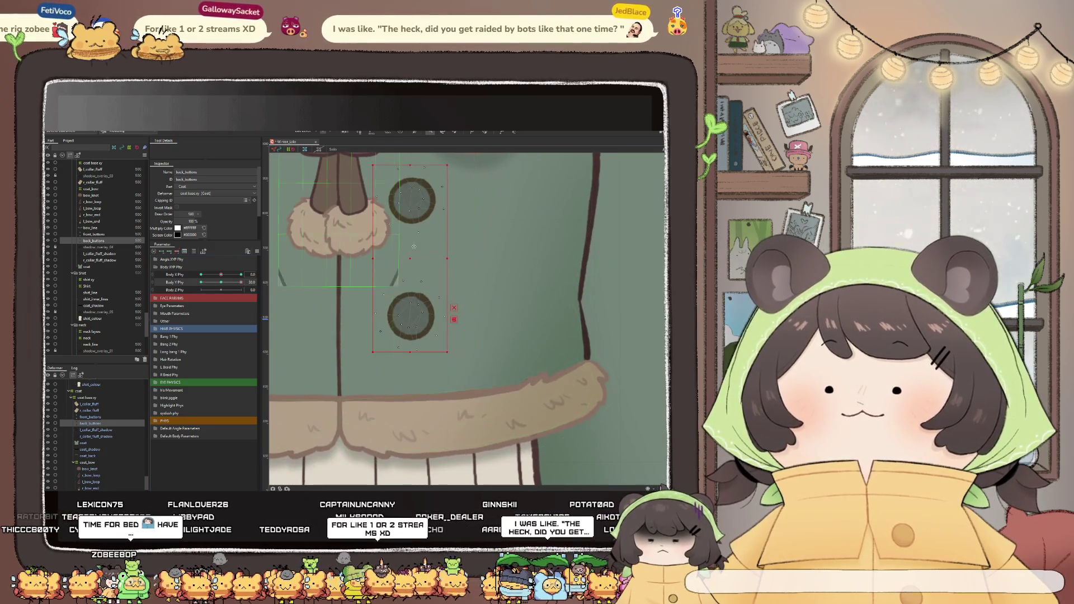
scroll(329, 310, "down", 3)
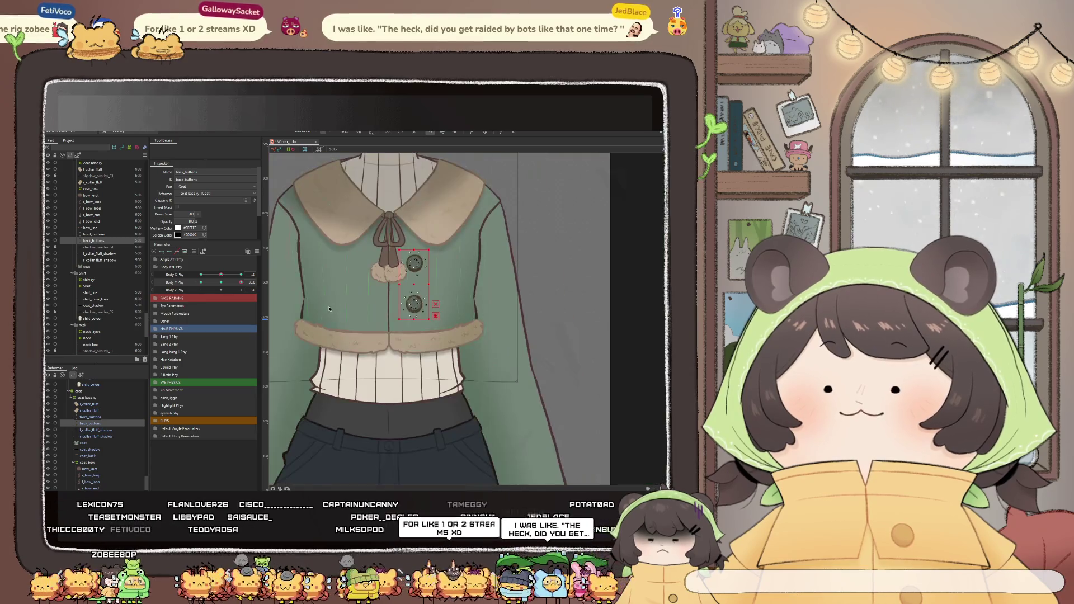
scroll(418, 273, "up", 2)
scroll(418, 274, "up", 1)
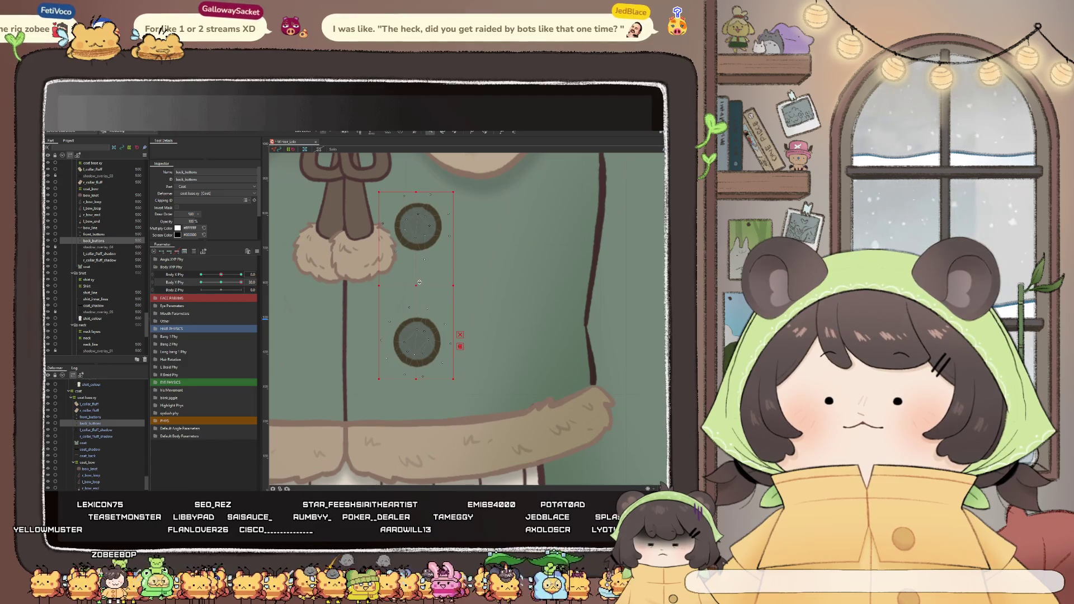
scroll(418, 283, "down", 2)
Test the back buttons against Body Y Phy, select front_buttons and reopen Physics Settings
mouse_move(219, 287)
left_mouse_down()
mouse_move(197, 290)
mouse_move(190, 279)
left_mouse_up()
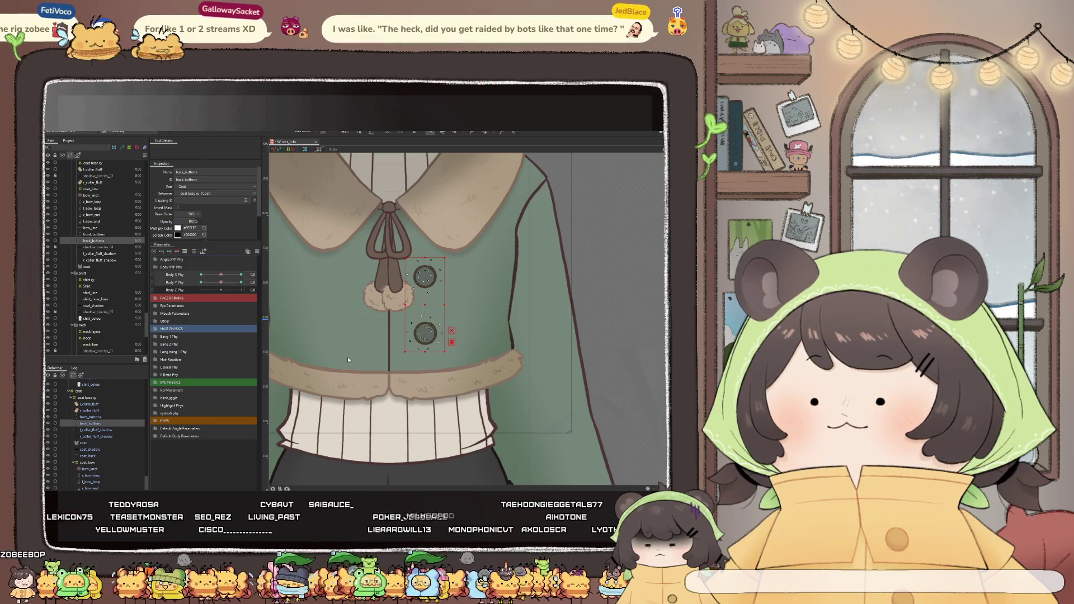
left_click(88, 417)
scroll(408, 357, "down", 2)
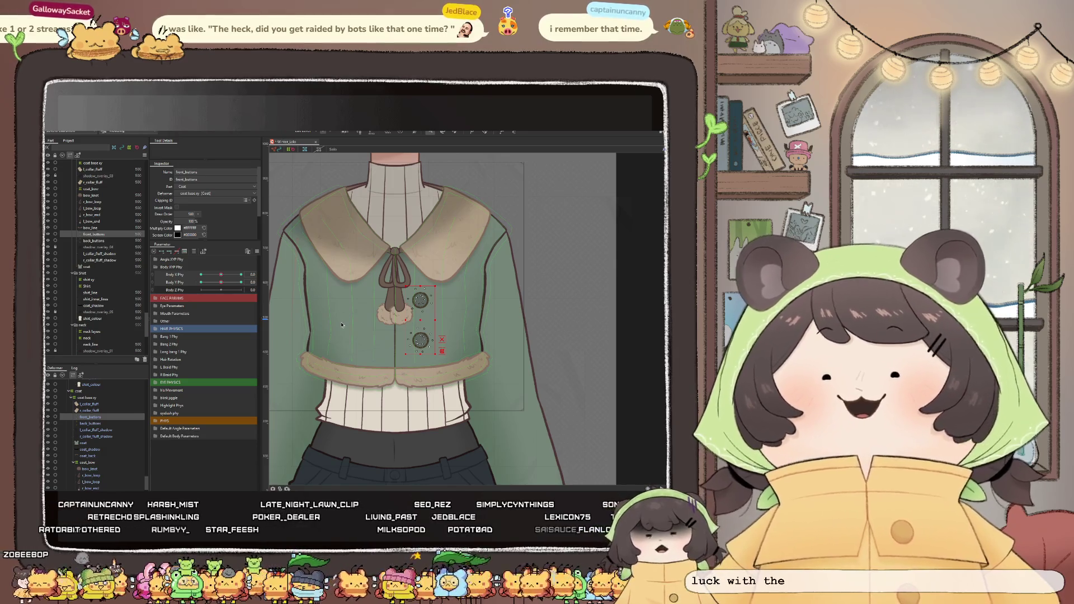
left_click(58, 156)
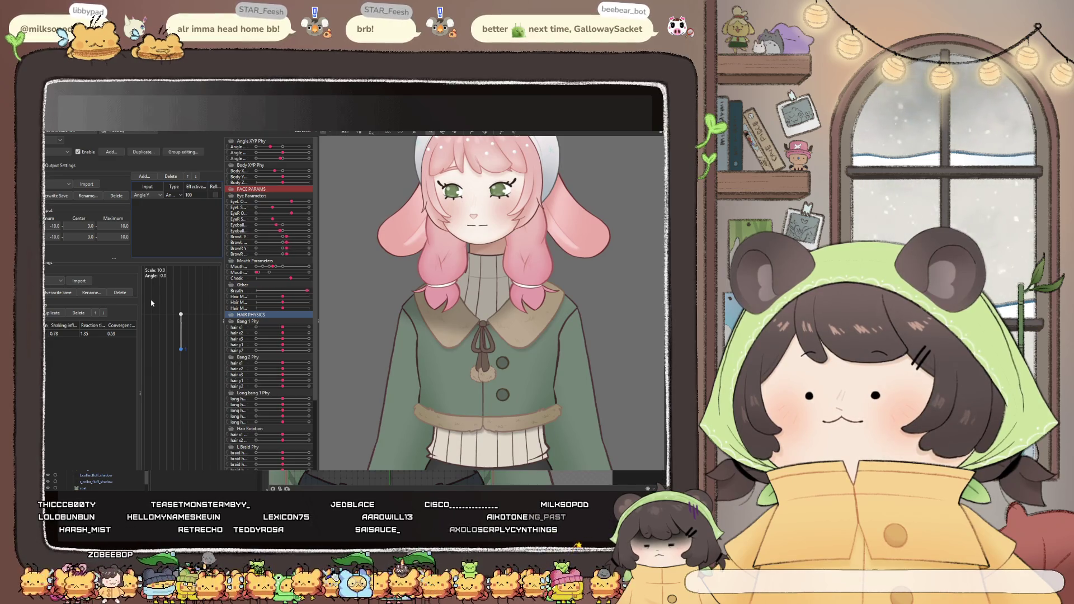
Show the physics Output Settings and set Reaction Speed to 1
left_click(63, 167)
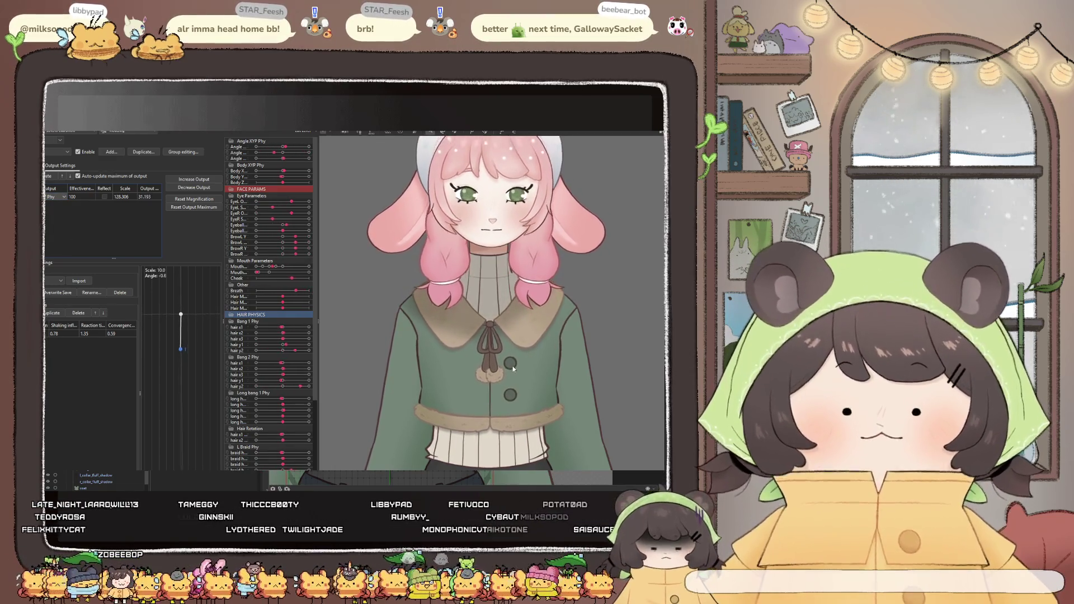
scroll(467, 363, "down", 2)
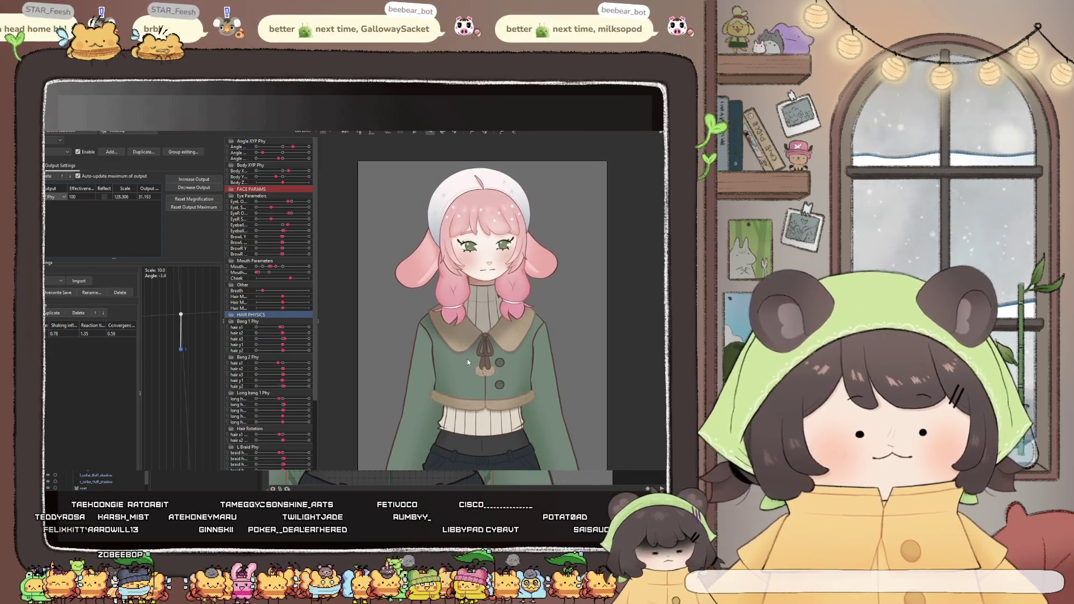
scroll(445, 294, "down", 2)
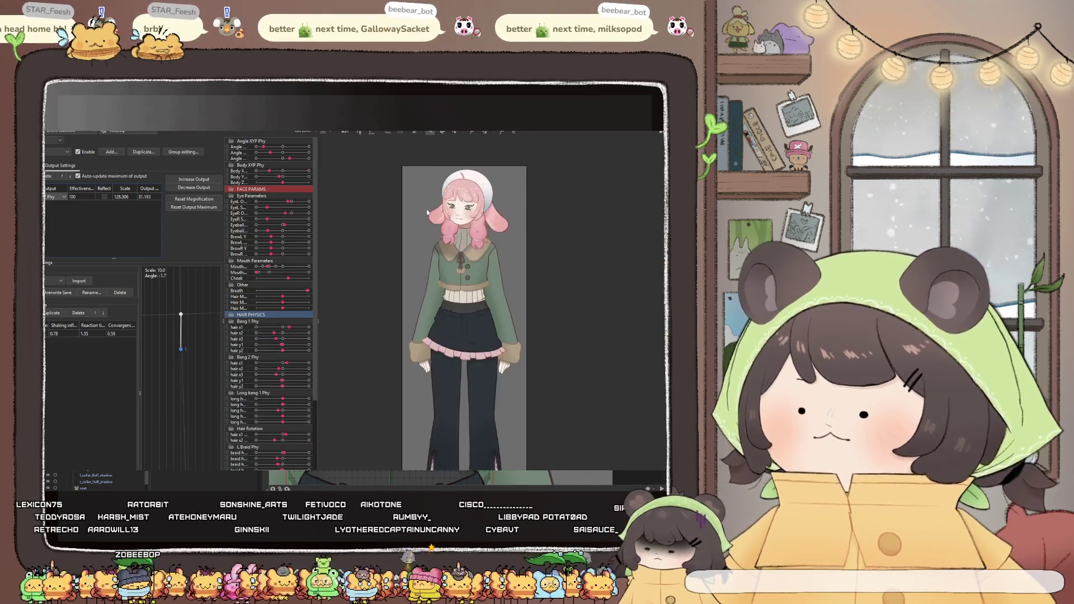
scroll(421, 229, "up", 1)
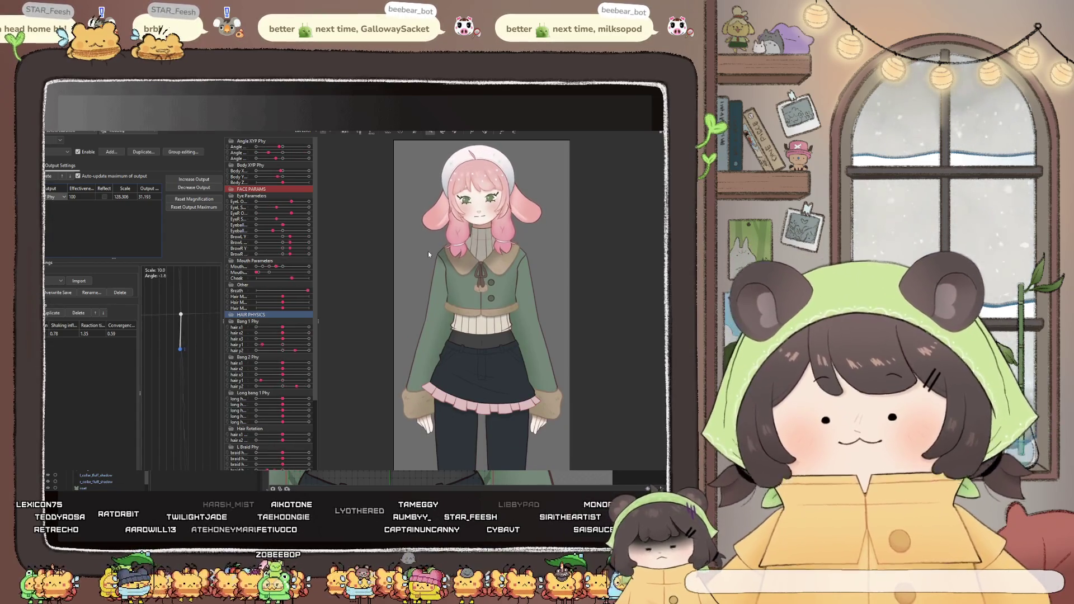
left_click(48, 171)
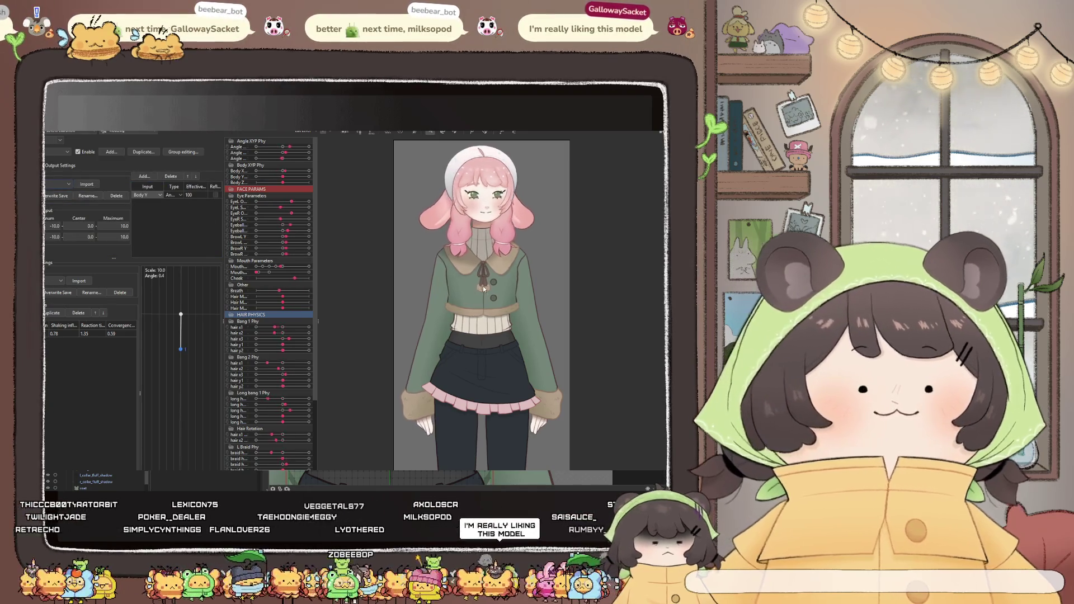
scroll(483, 266, "up", 3)
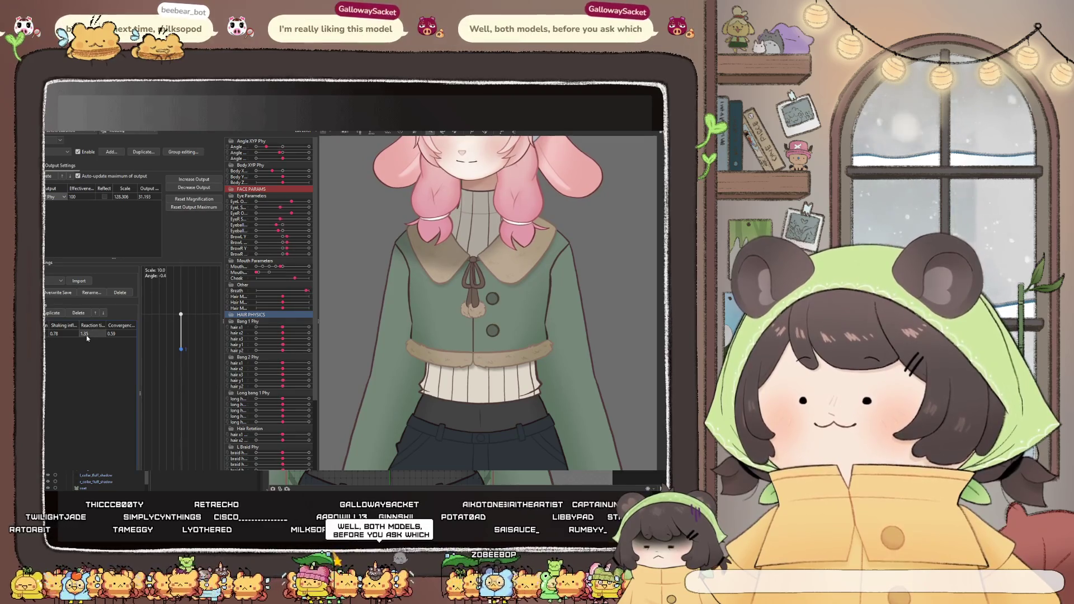
type("1")
key("Return")
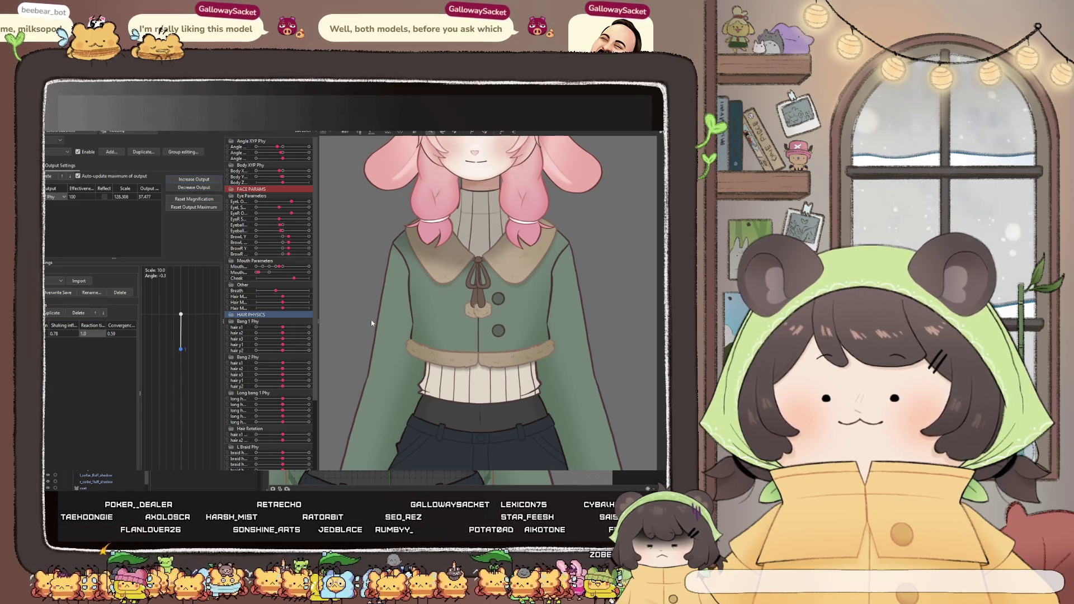
scroll(437, 352, "down", 5)
scroll(454, 336, "up", 5)
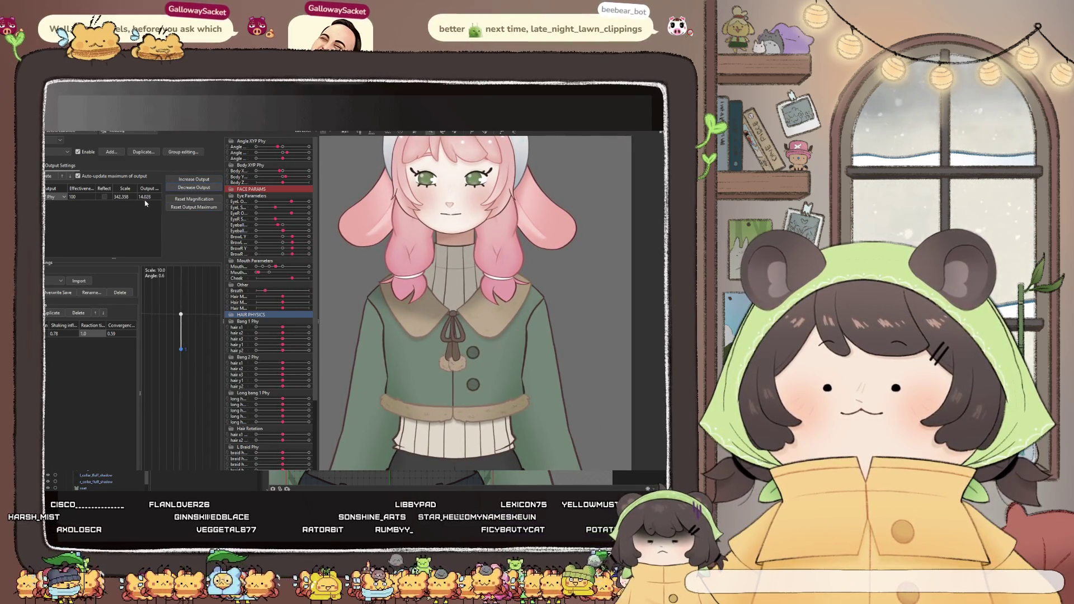
Replace the output Scale value with a new one and confirm it
left_click(120, 197)
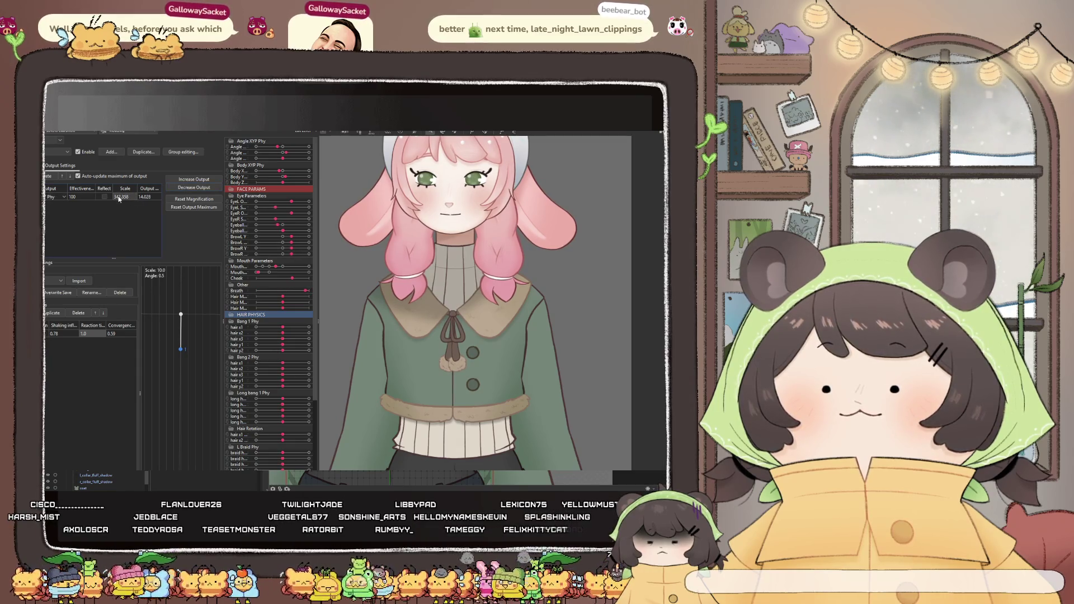
double_click(120, 197)
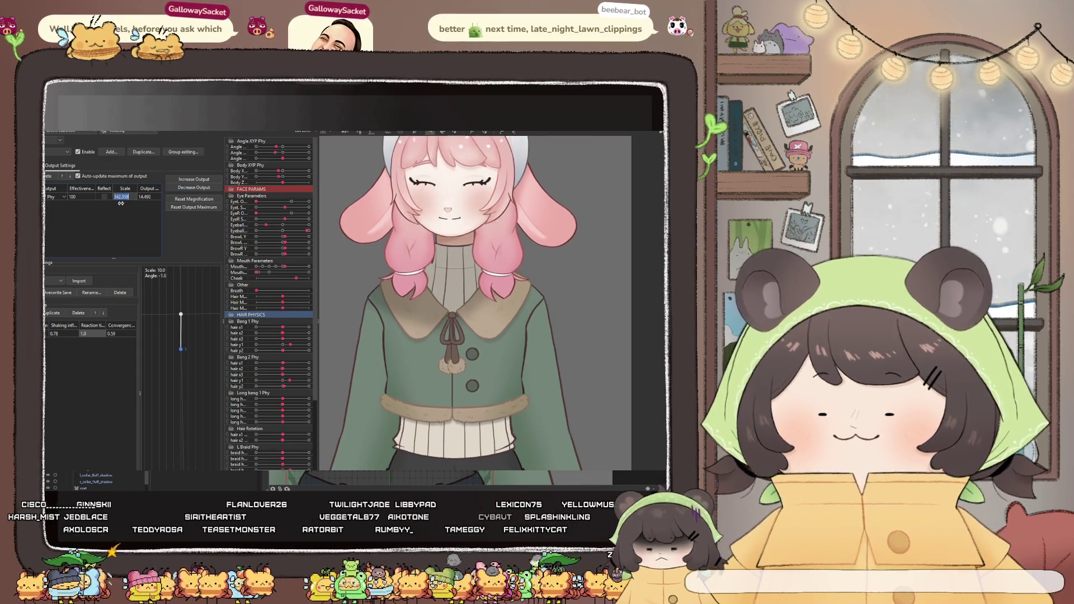
key("Return")
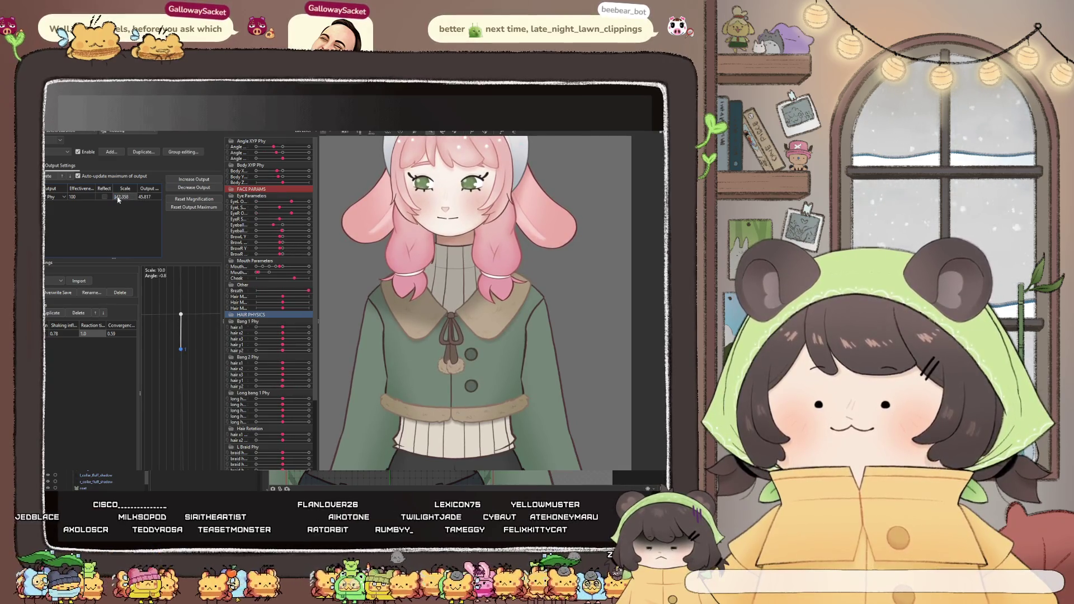
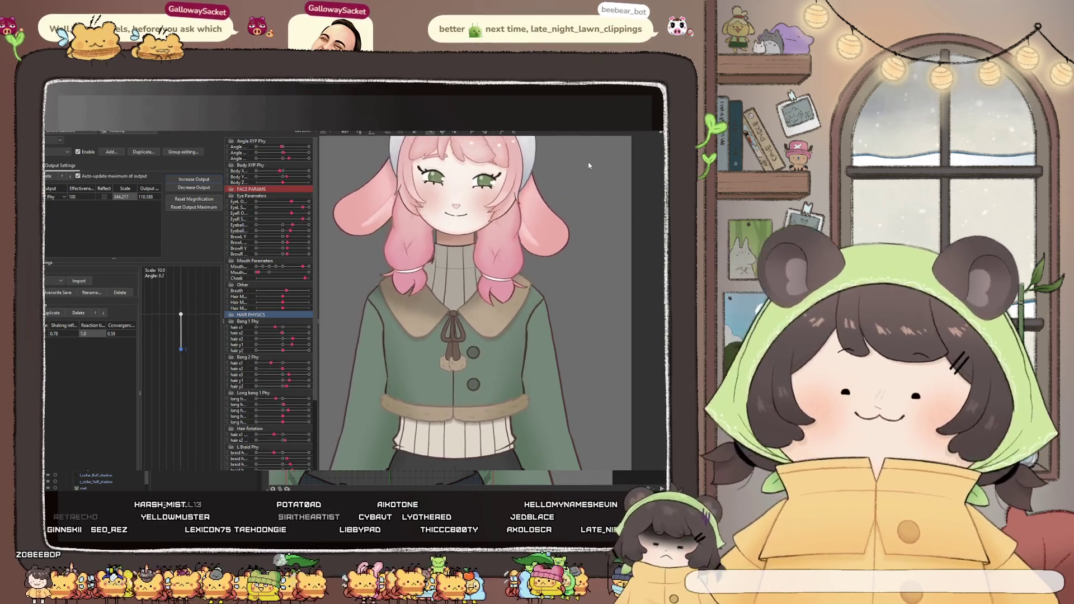
scroll(440, 343, "down", 3)
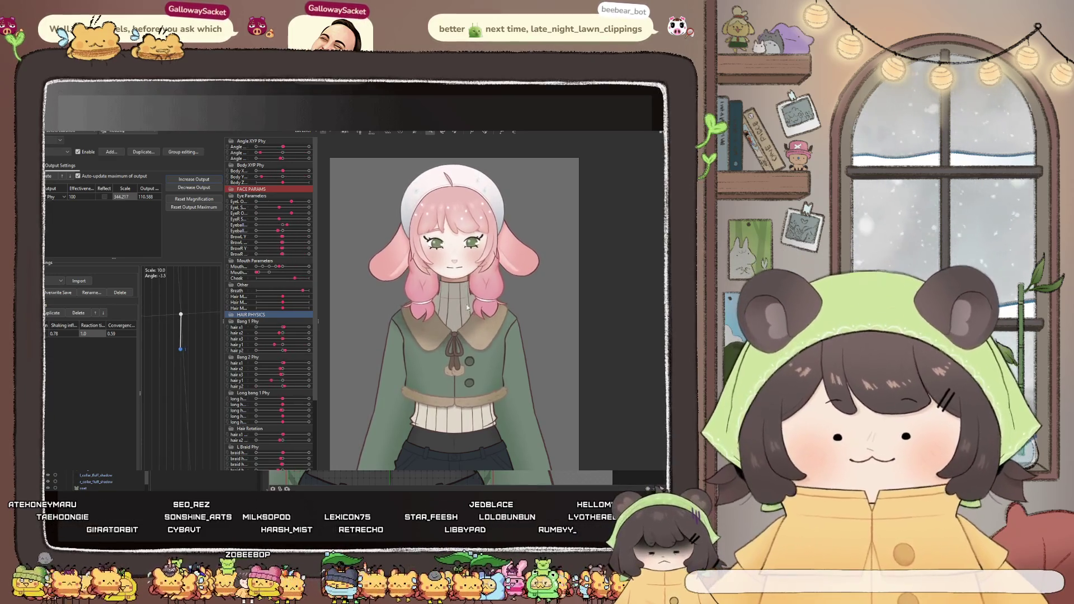
scroll(461, 289, "up", 2)
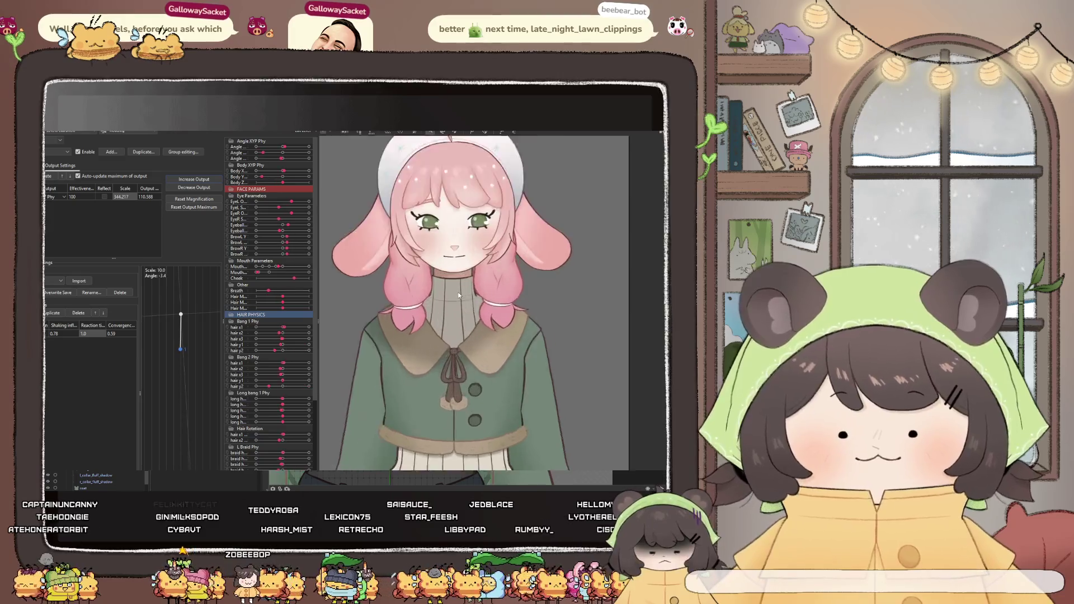
scroll(462, 293, "up", 2)
scroll(463, 295, "up", 2)
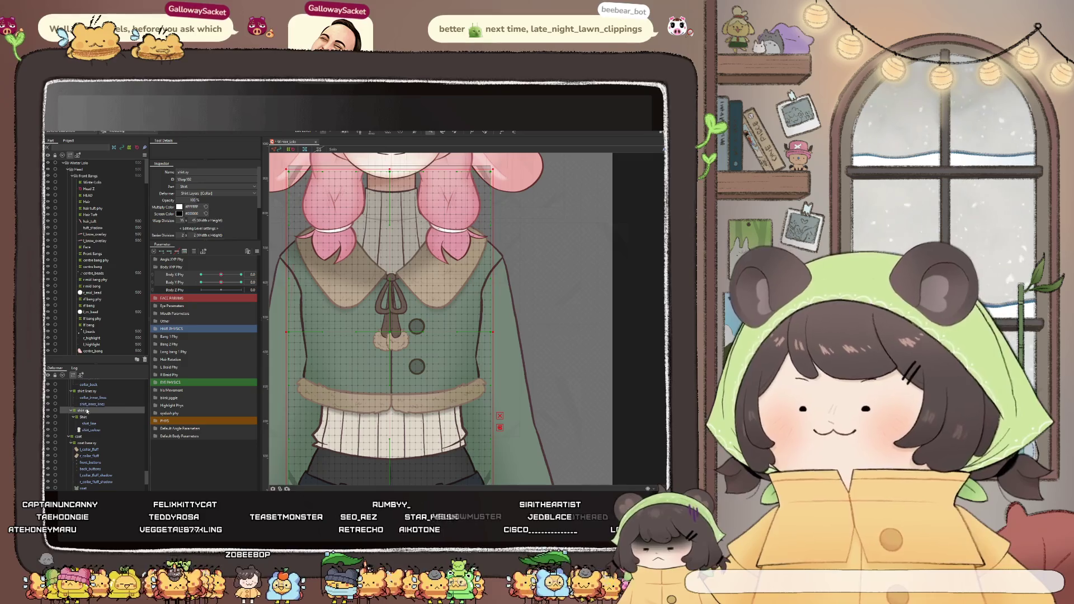
Select the collar warp deformer, set a tilted Body X pose and grab the collar mesh at the bow
left_click(89, 391)
left_click_drag(220, 274, 194, 274)
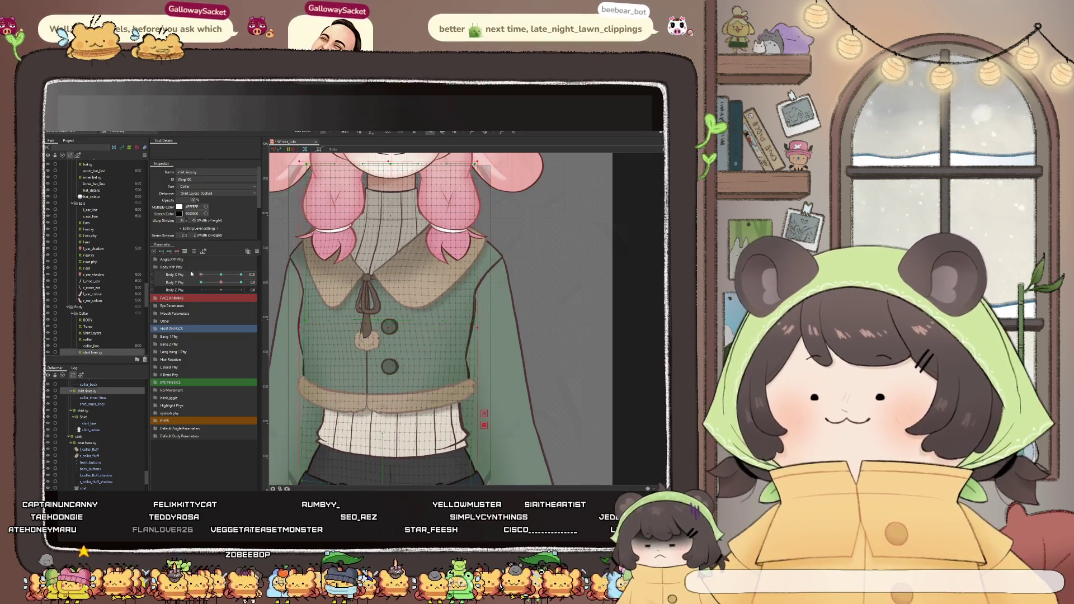
scroll(436, 319, "down", 2)
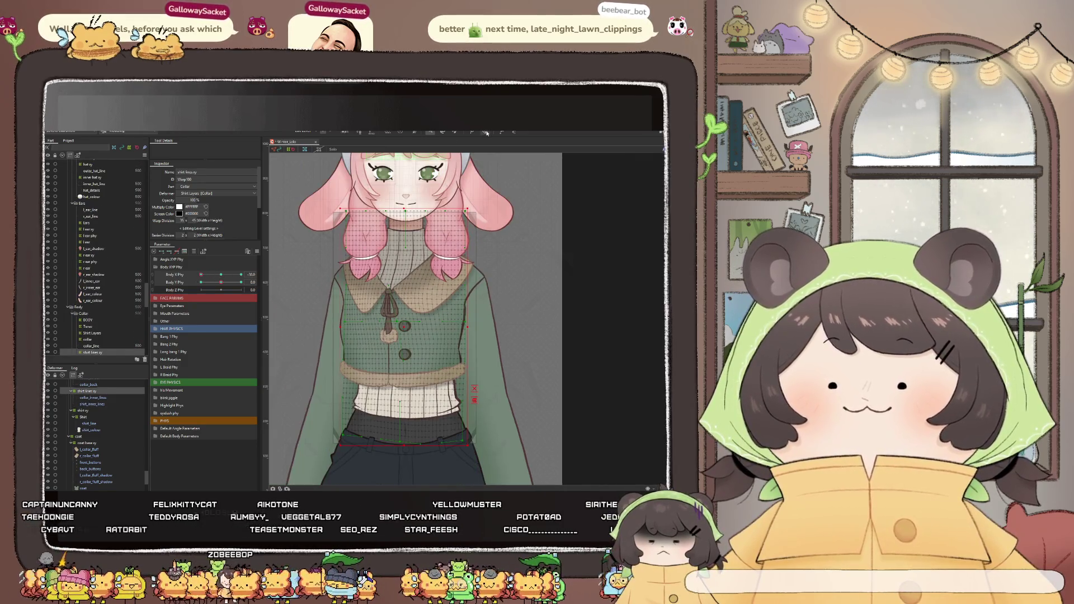
scroll(386, 309, "up", 2)
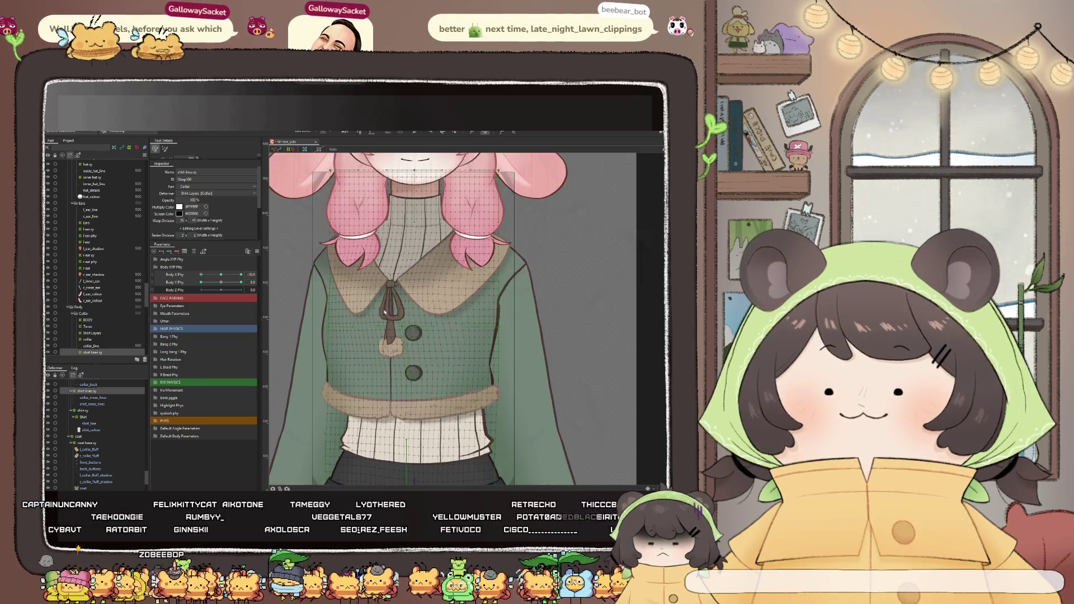
scroll(390, 300, "up", 2)
left_click(393, 308)
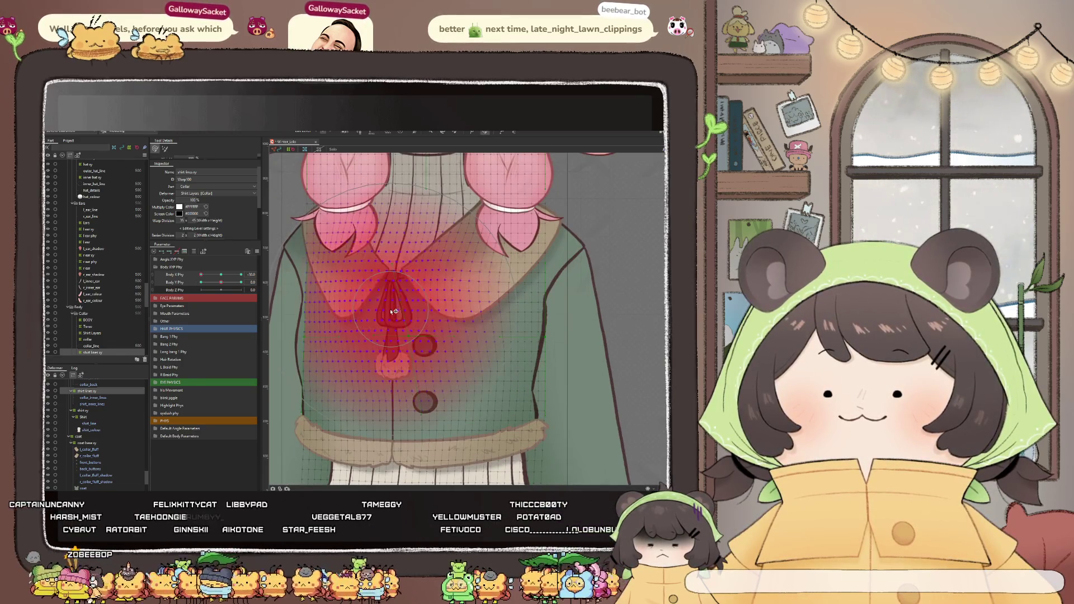
scroll(373, 315, "down", 2)
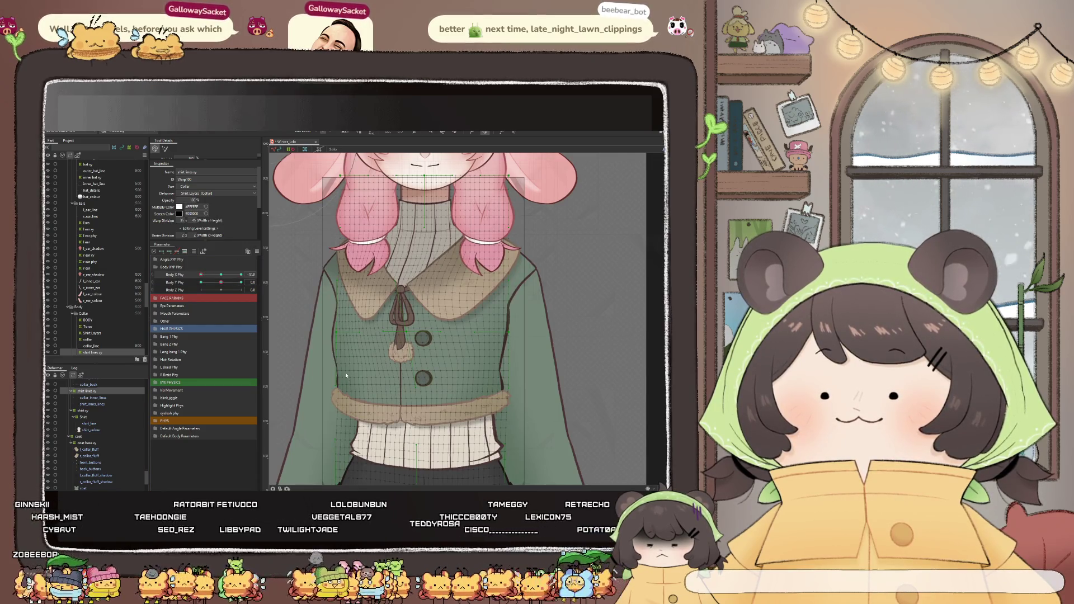
Lean the body to a Body Y pose and reshape the collar, bow and vest to match it
mouse_move(221, 282)
left_mouse_down()
mouse_move(200, 288)
mouse_move(387, 289)
mouse_move(392, 300)
left_mouse_up()
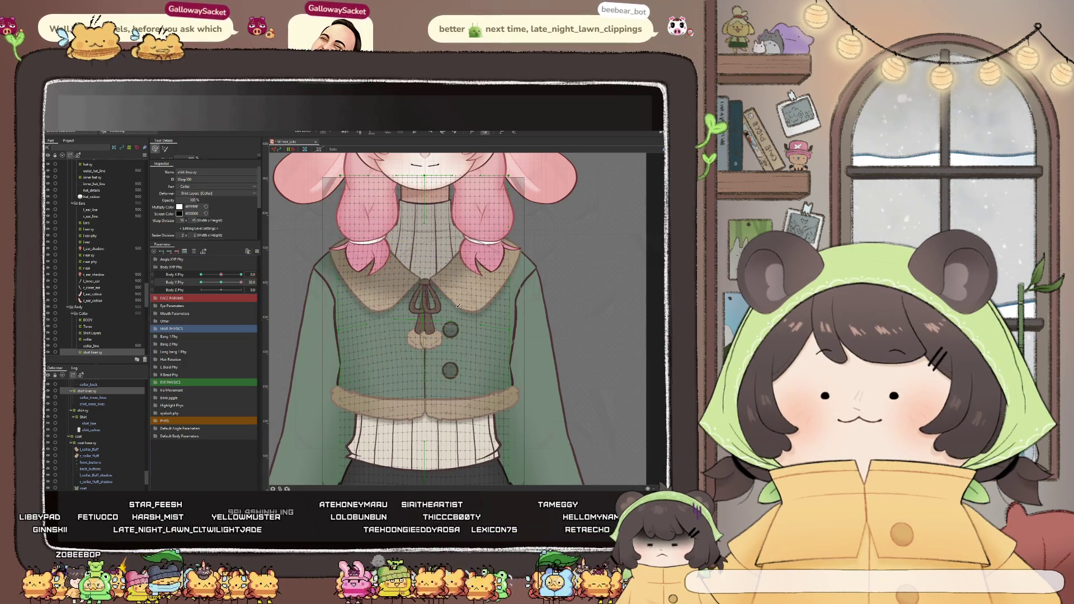
left_click_drag(436, 357, 463, 309)
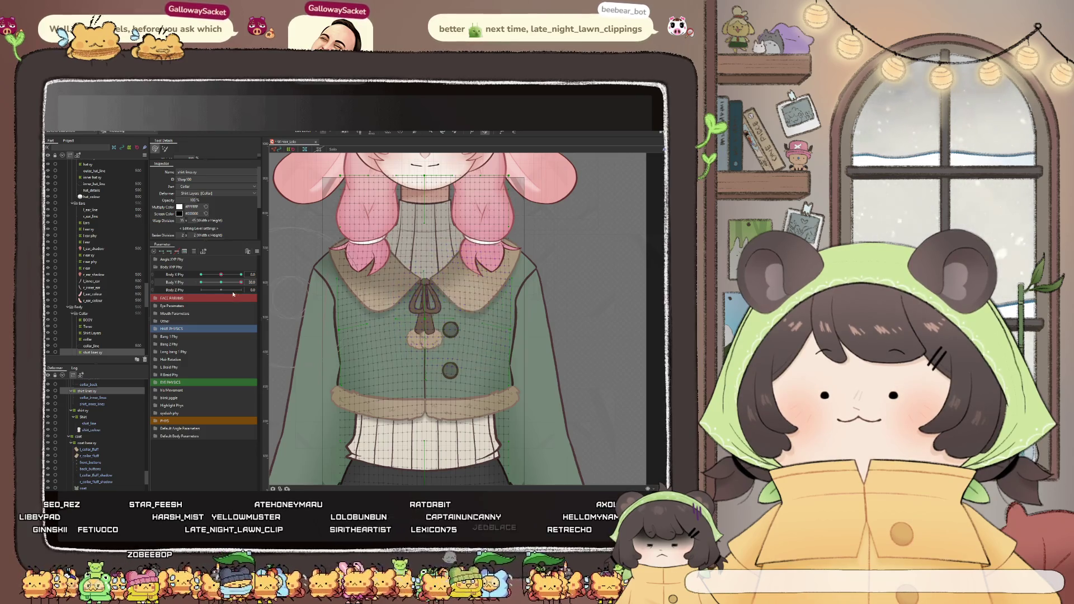
mouse_move(221, 282)
left_mouse_down()
mouse_move(239, 284)
mouse_move(221, 283)
left_mouse_up()
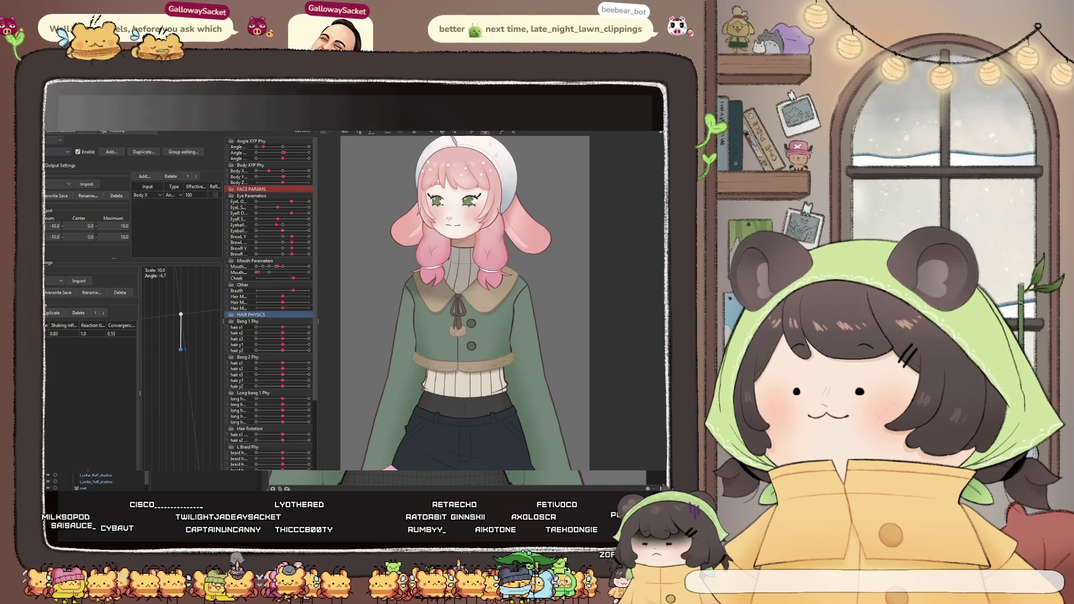
type("0.82")
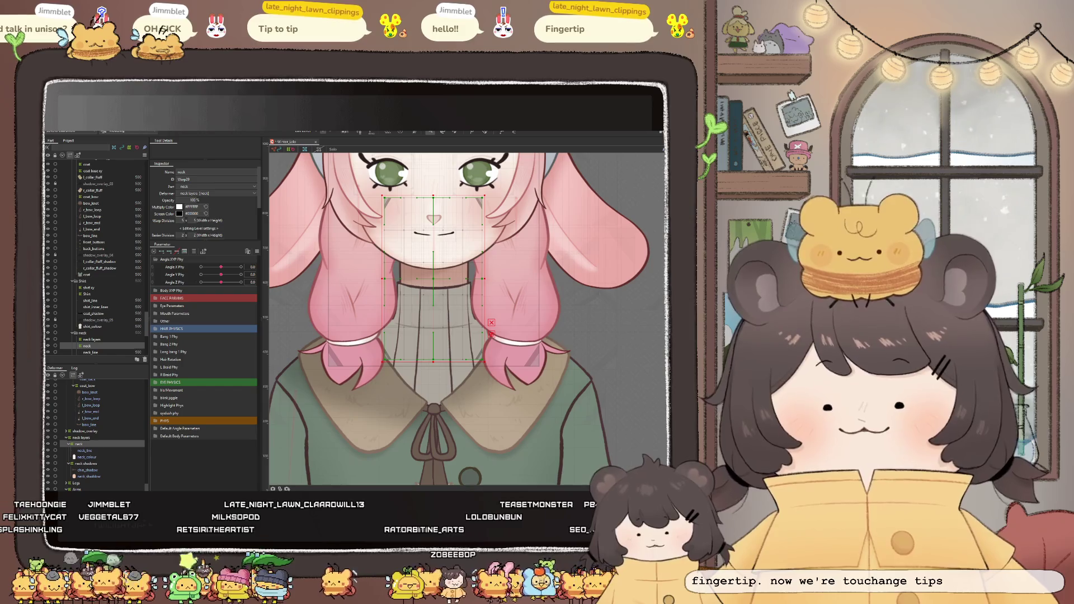
Pan the canvas to bring the model's hat into view
left_click_drag(449, 227, 430, 282)
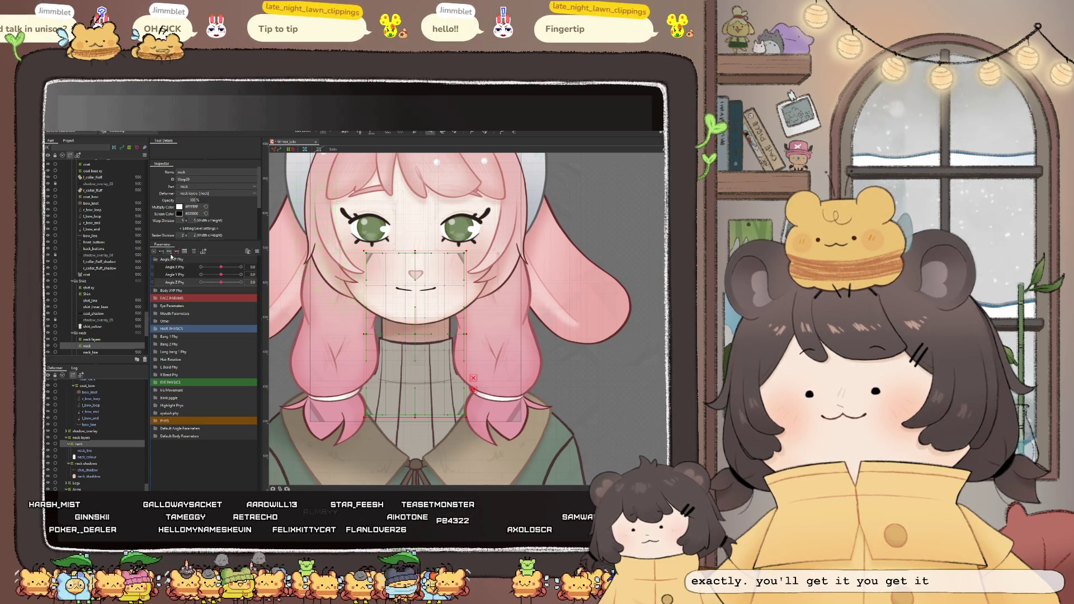
Turn and tilt the head along Angle Z, returning upright and tilting again to test the neck
left_click_drag(173, 259, 180, 284)
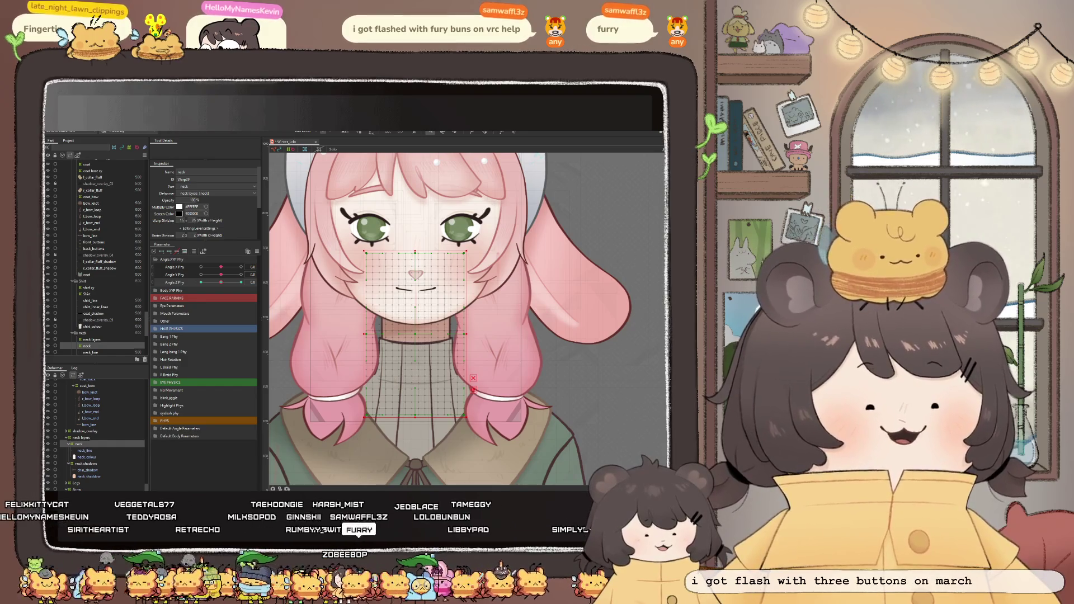
mouse_move(221, 282)
left_mouse_down()
mouse_move(202, 286)
mouse_move(220, 283)
left_mouse_up()
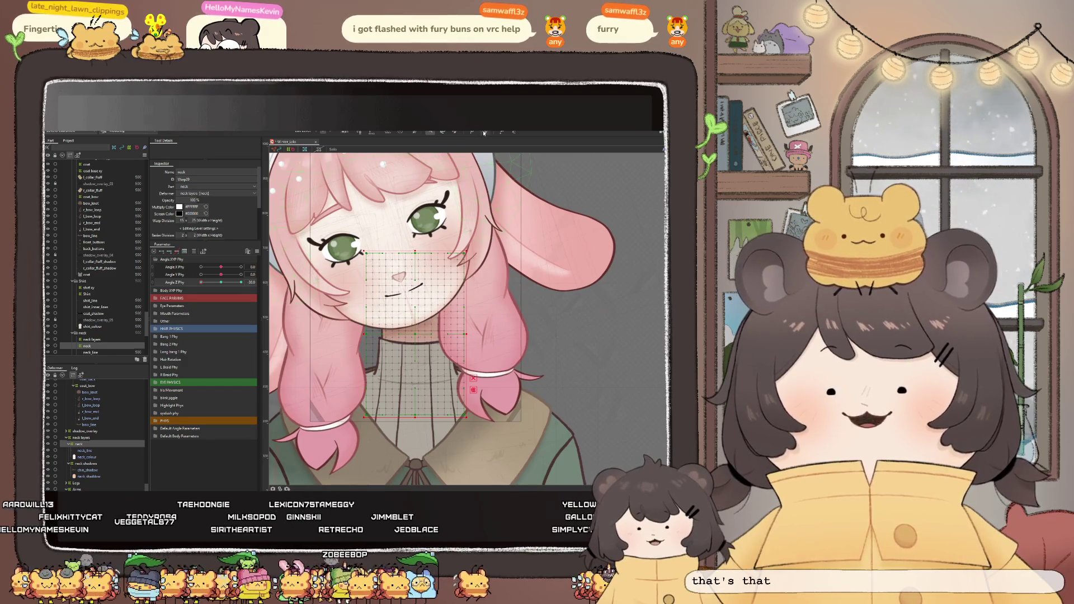
left_click_drag(406, 342, 416, 259)
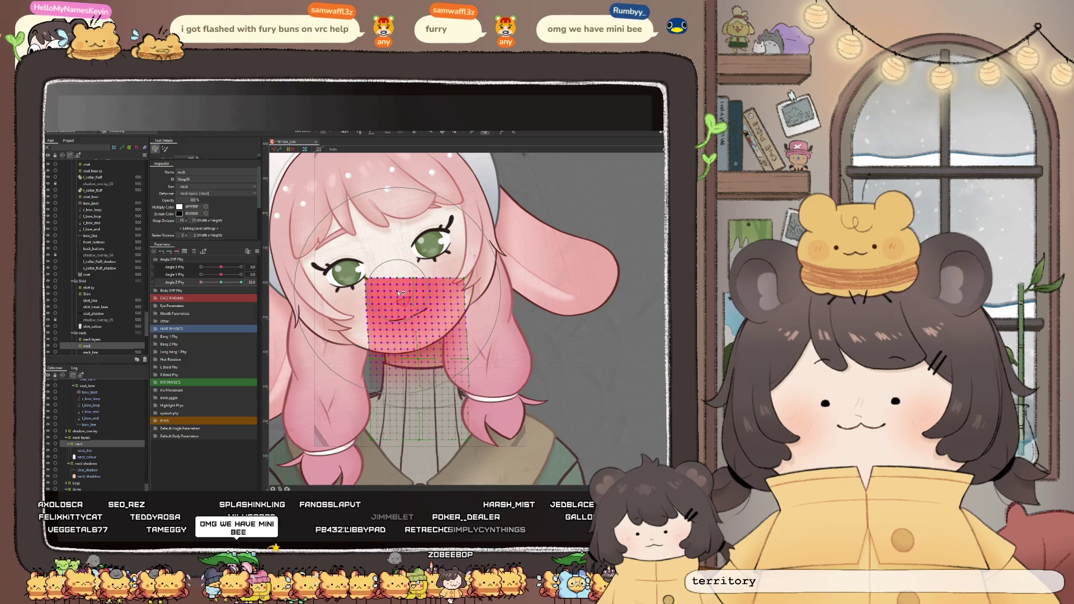
left_click_drag(400, 288, 207, 343)
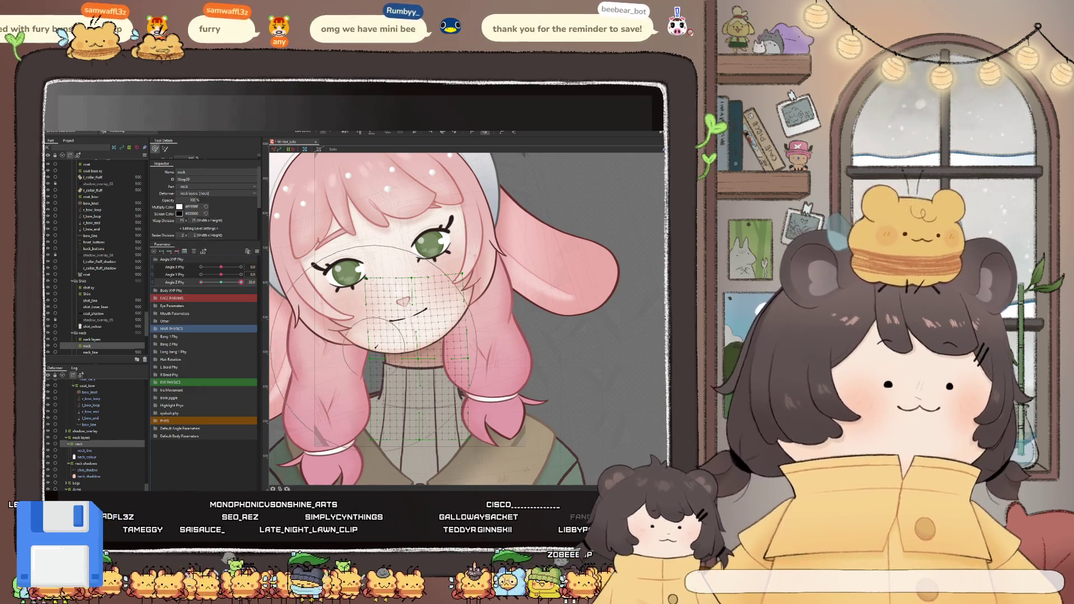
Undo the last change, rock the head tilt to check deformation, and leave the physics settings
key("ctrl+z")
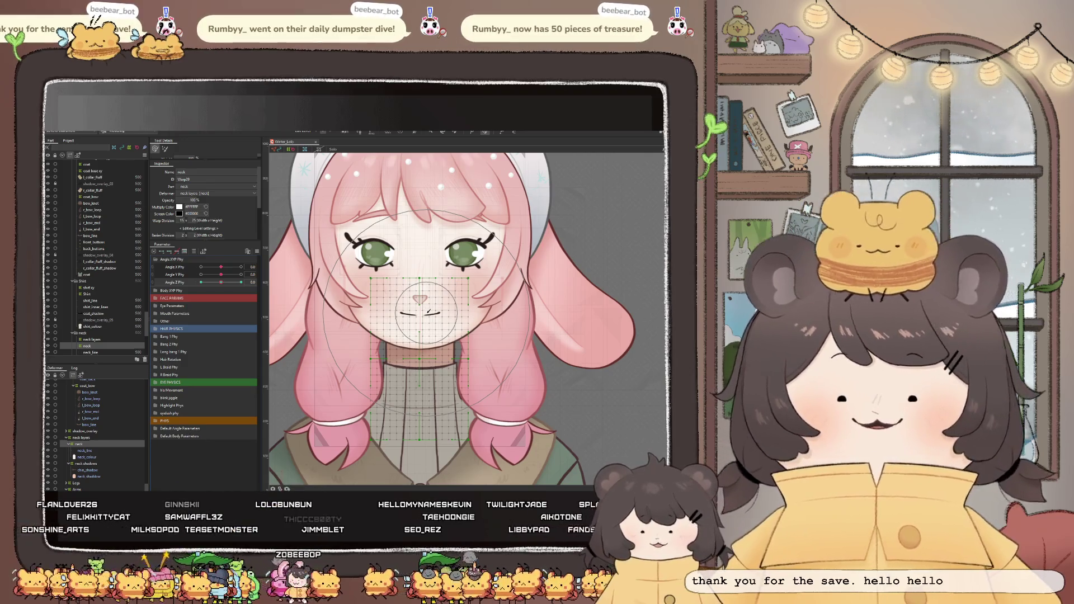
scroll(453, 320, "down", 2)
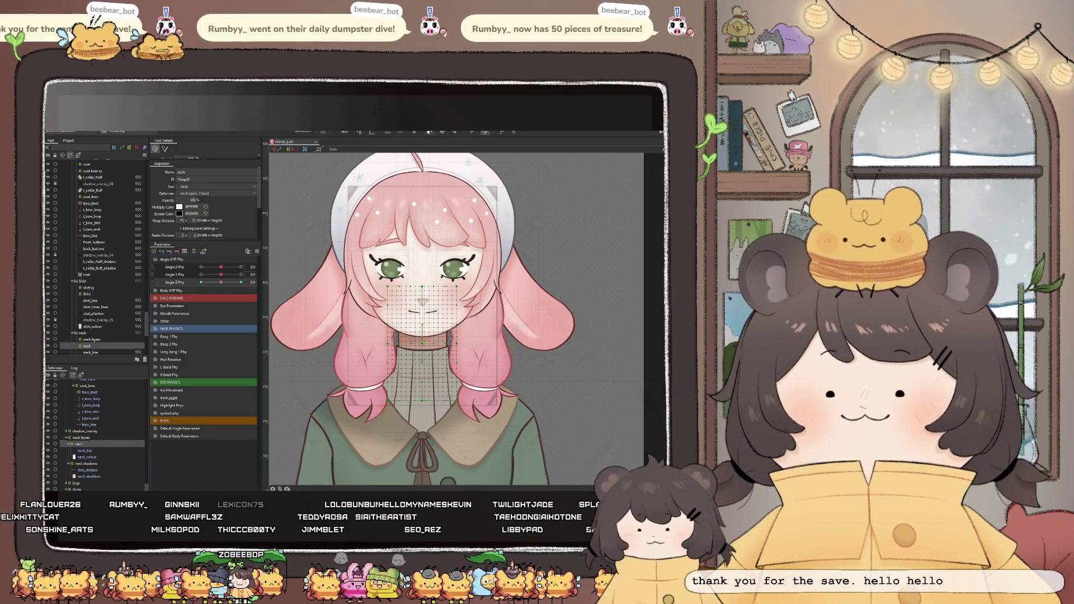
left_click_drag(220, 281, 239, 288)
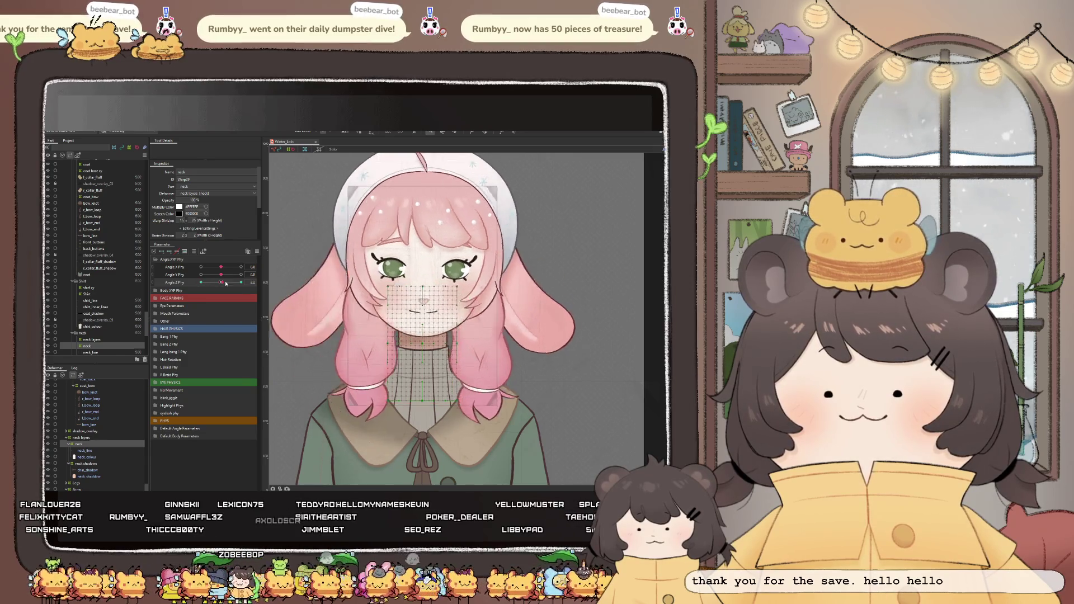
left_click_drag(239, 288, 244, 290)
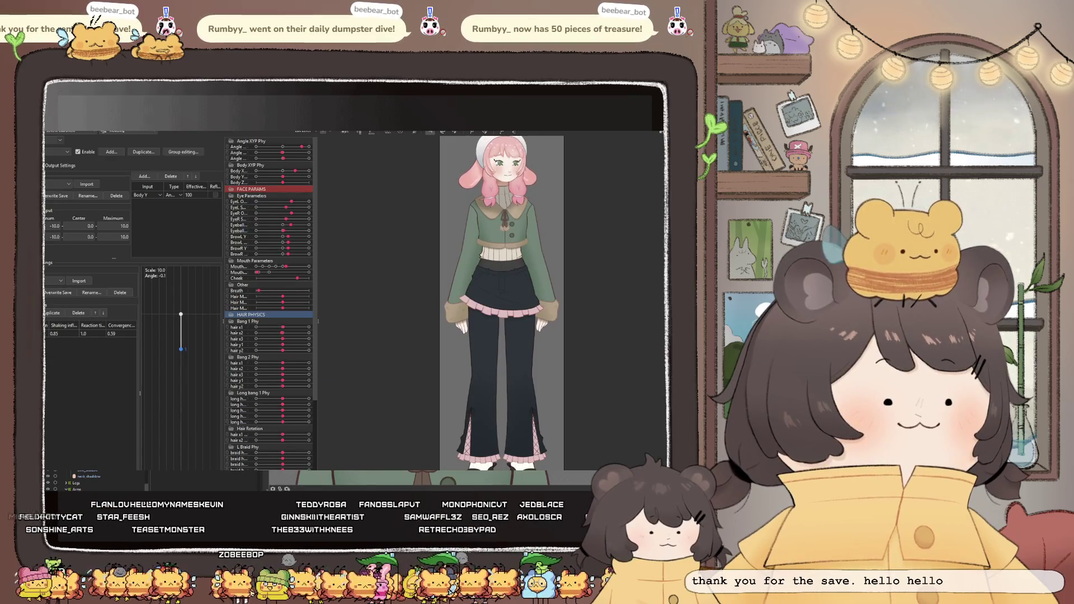
scroll(491, 302, "up", 3)
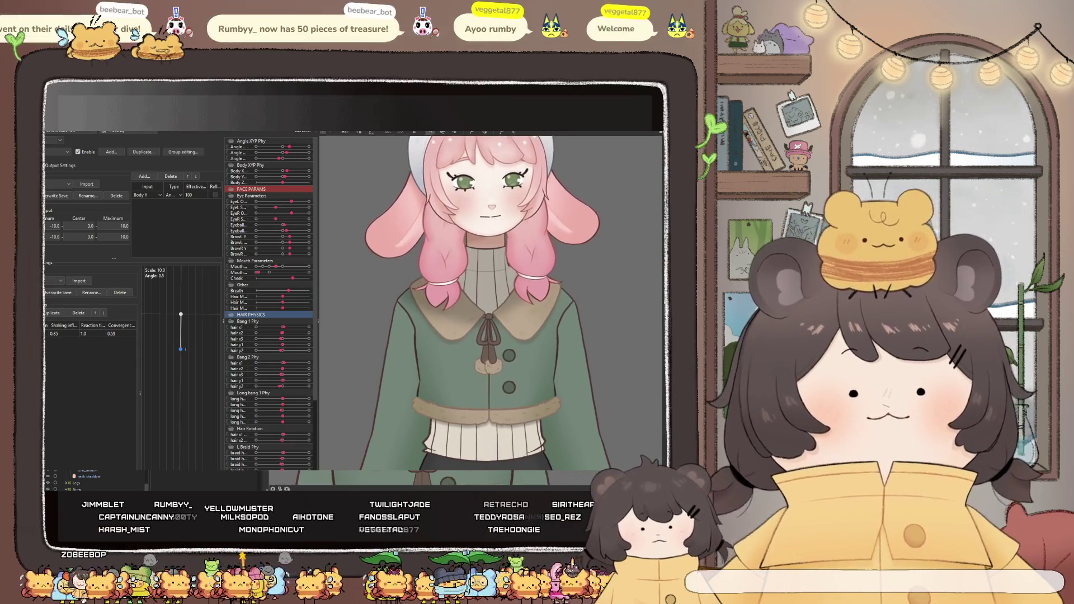
key("Escape")
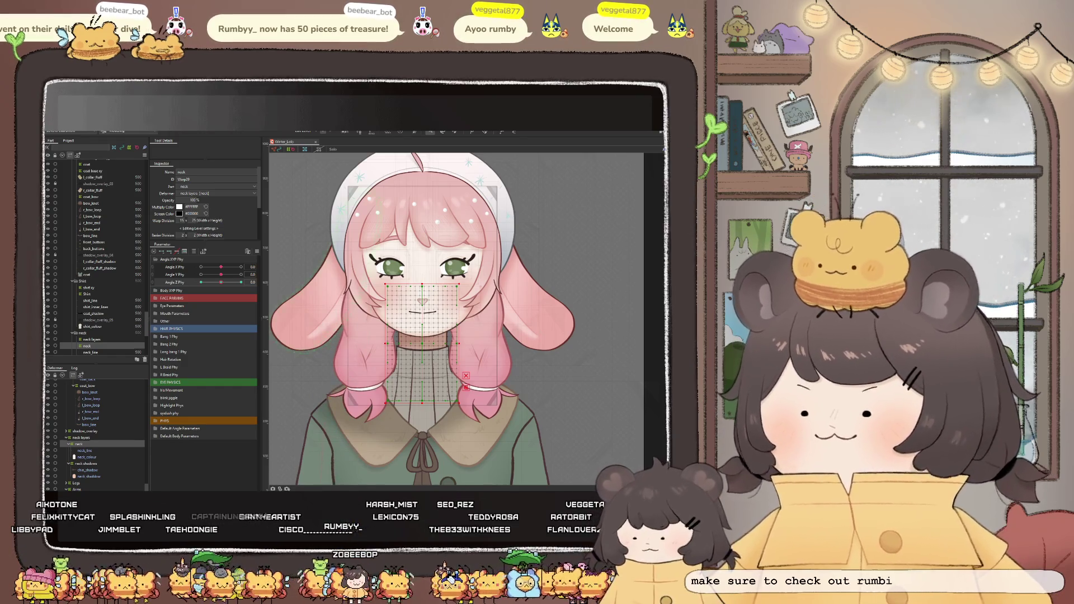
scroll(441, 360, "up", 2)
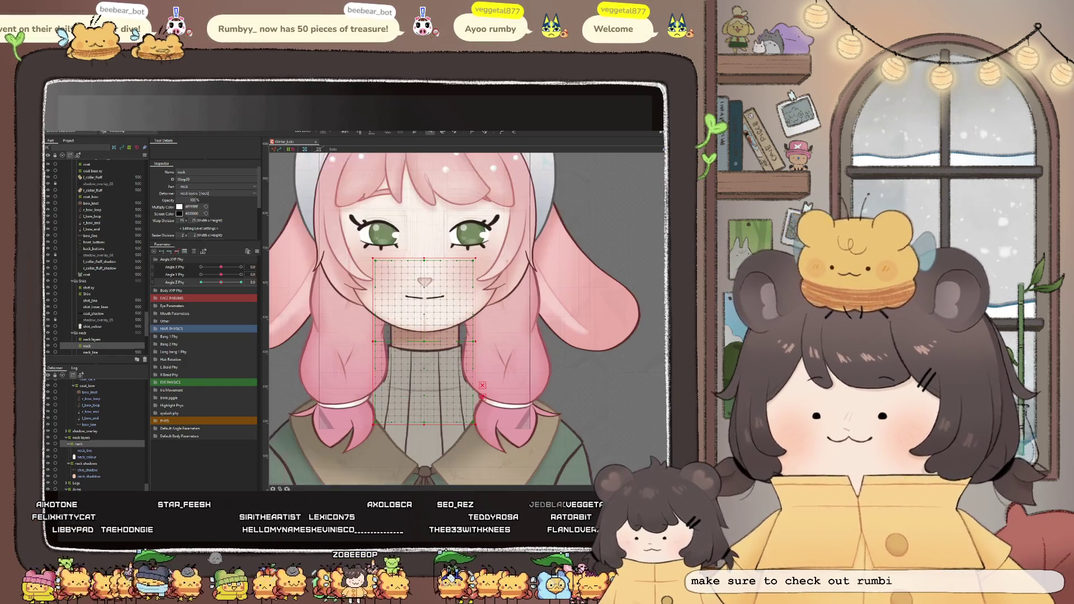
Select the collar warp deformer, tilt the head along Angle Z and pick the deform brush
key("Escape")
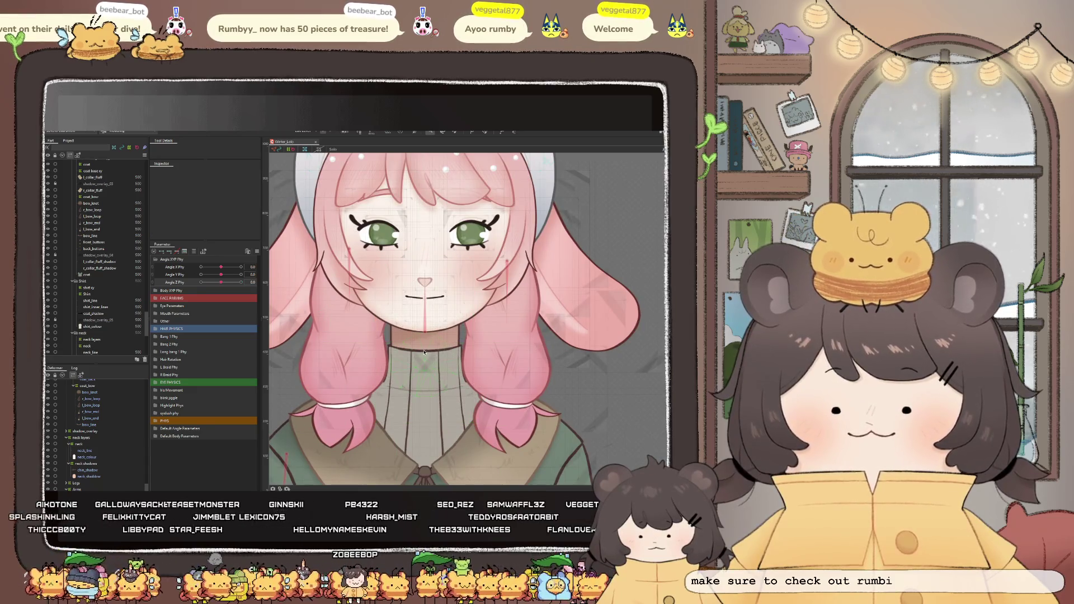
left_click(393, 350)
left_click(87, 429)
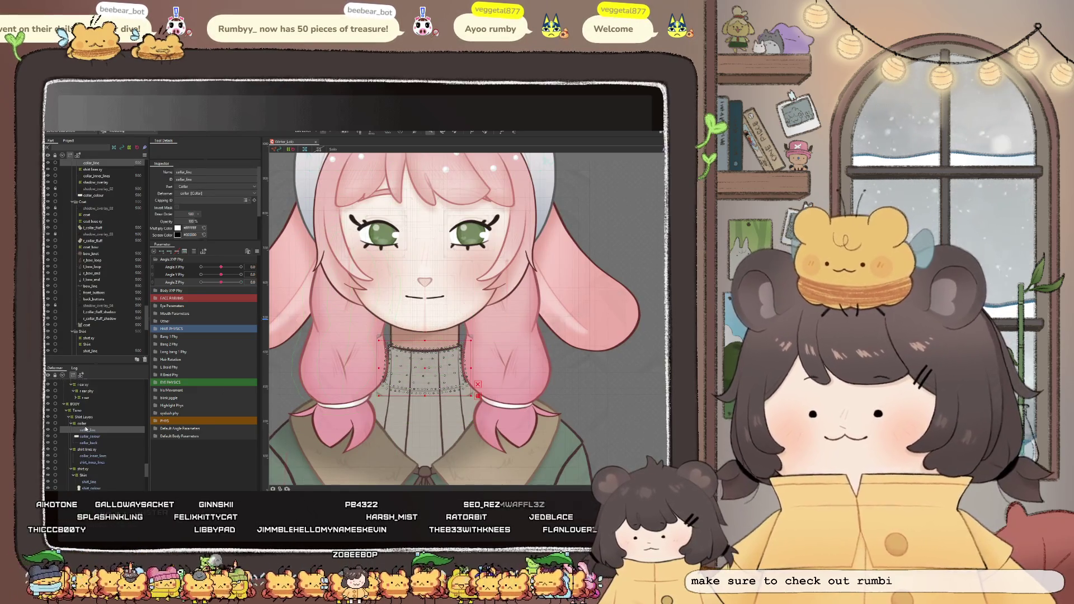
left_click(85, 424)
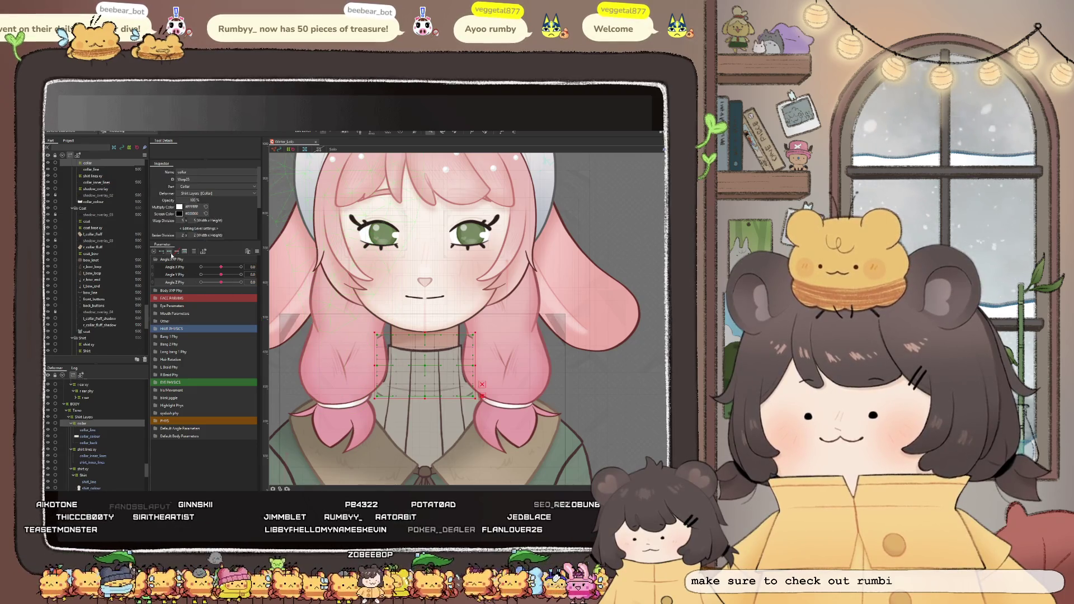
left_click_drag(186, 269, 191, 283)
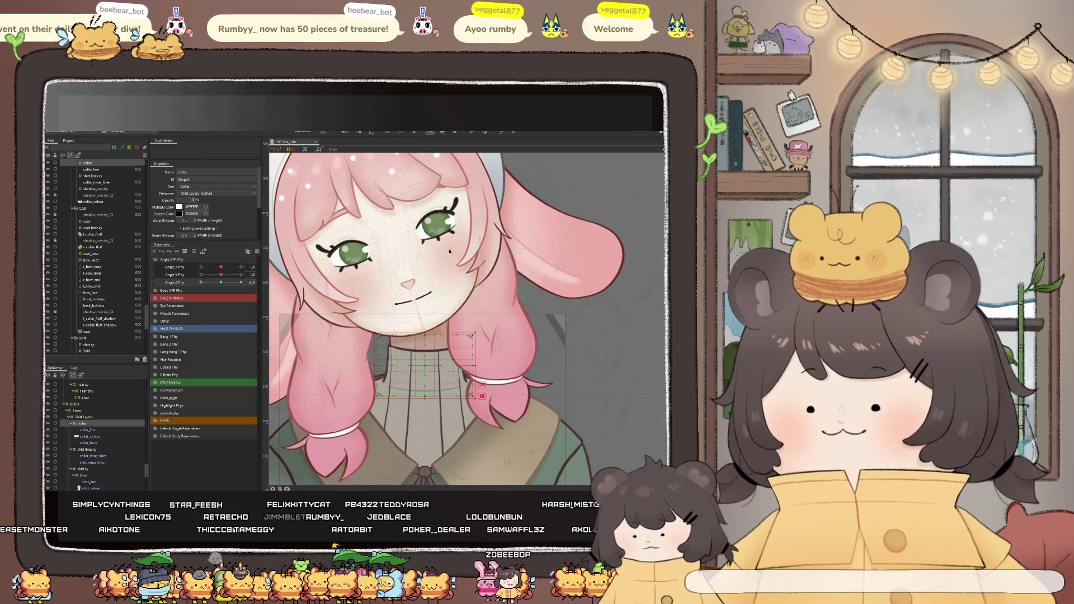
left_click(483, 134)
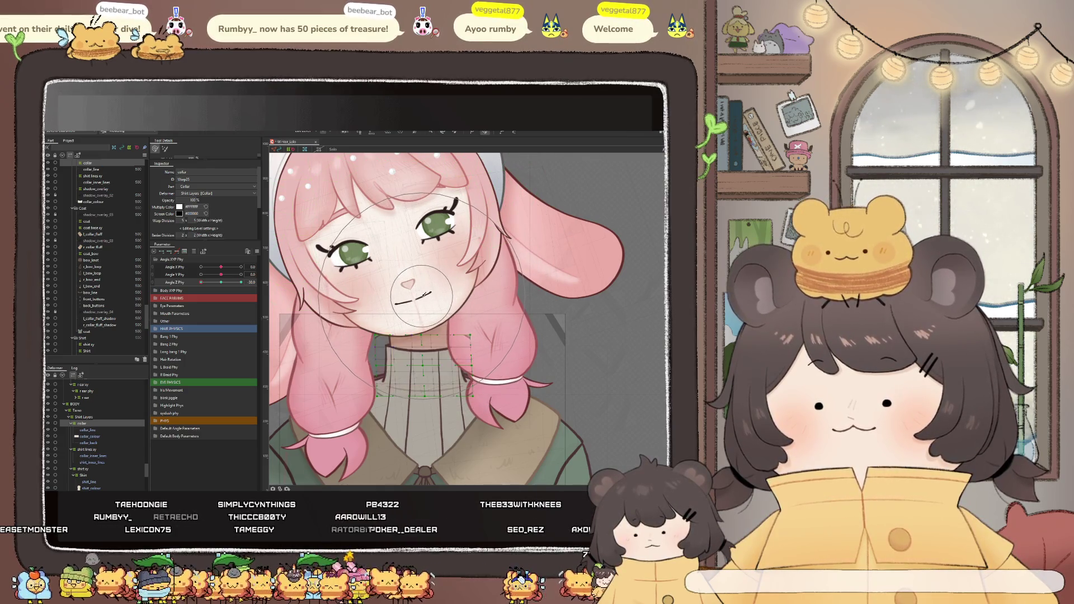
Rock the head between upright and tilted to check the collar deformation, then pick a collar line layer
left_click_drag(205, 282, 220, 284)
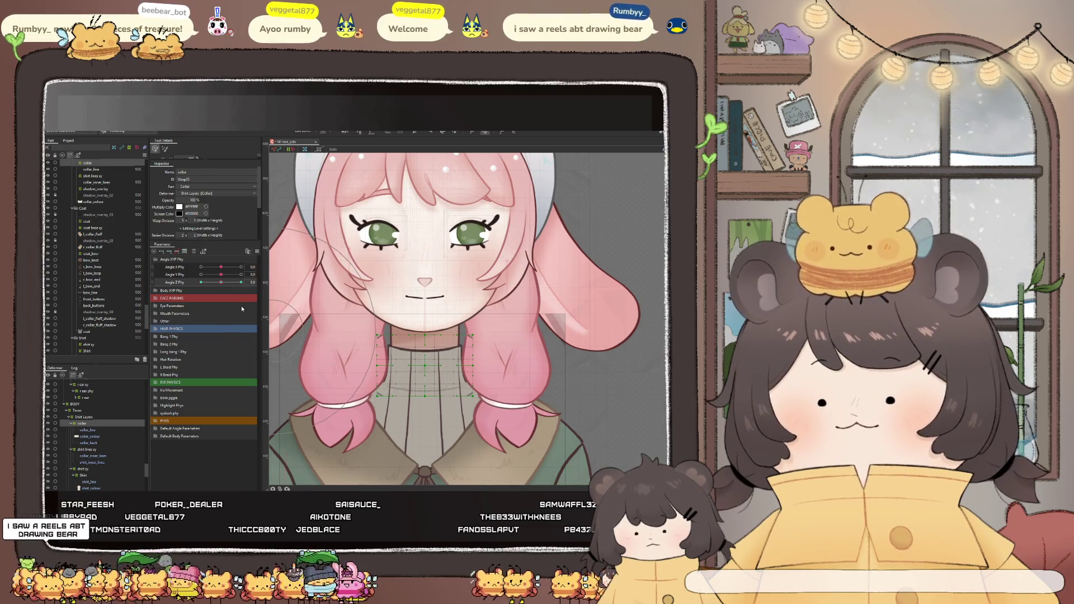
left_click_drag(222, 285, 195, 286)
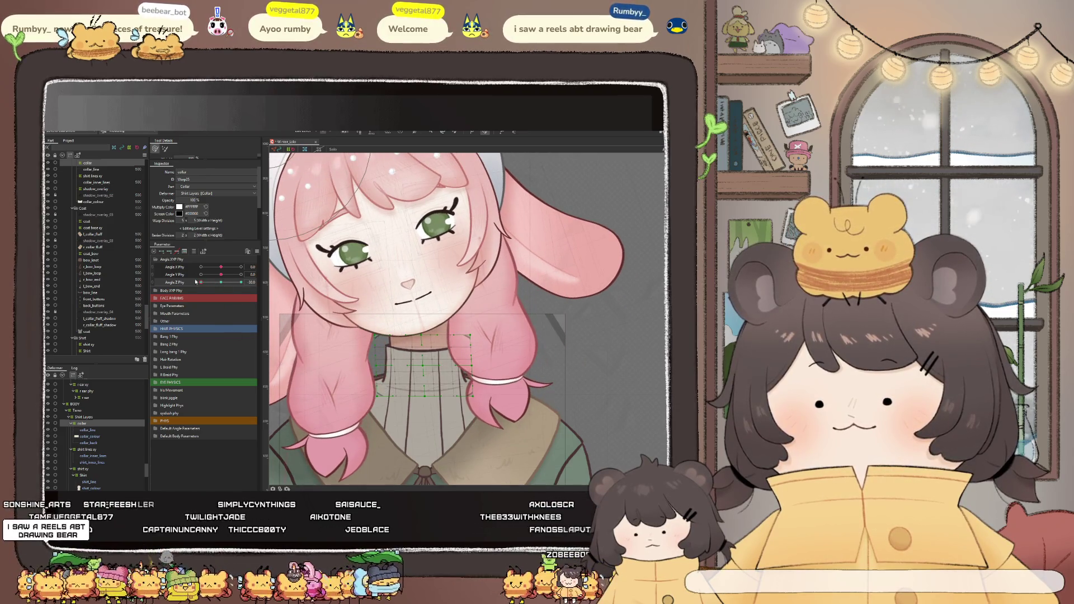
key("ctrl+z")
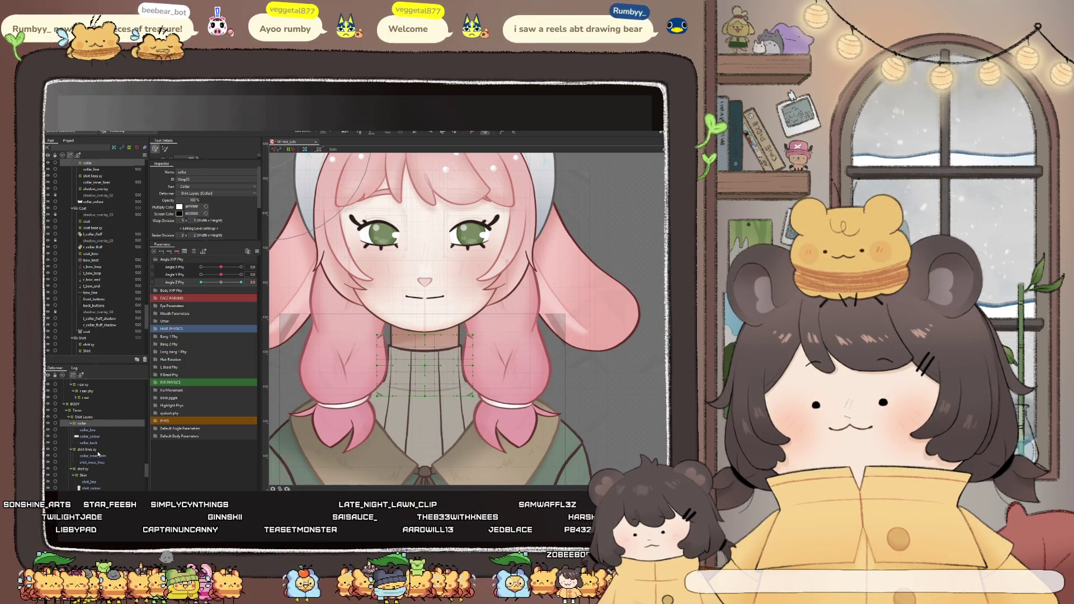
left_click_drag(221, 283, 217, 284)
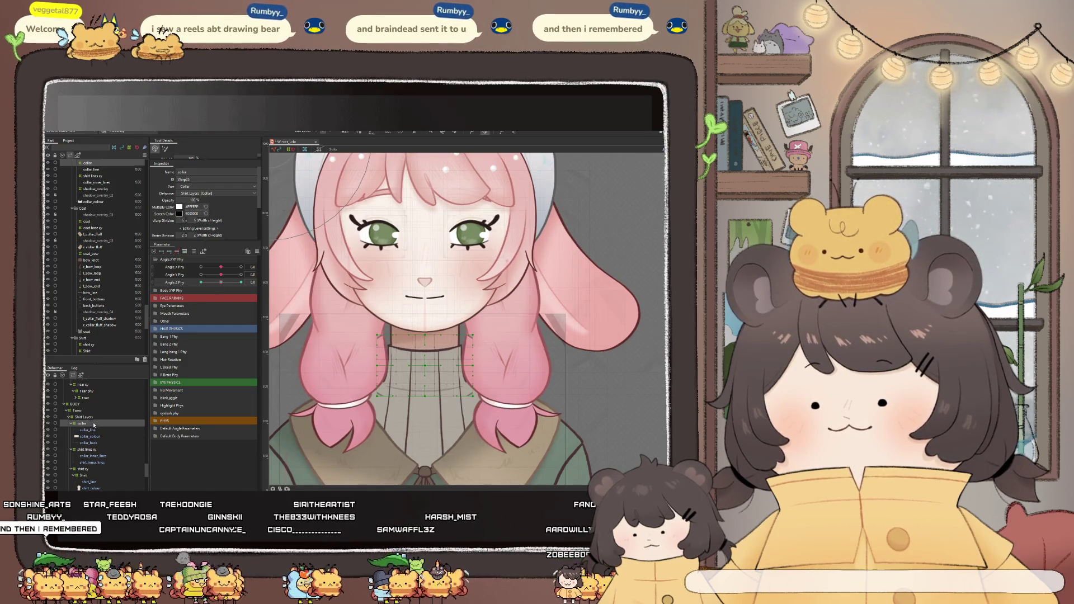
left_click(96, 455)
Select the inner collar line layers and scrub the head tilt to test them, ending on the collar warp deformer
left_click(93, 462, "ctrl")
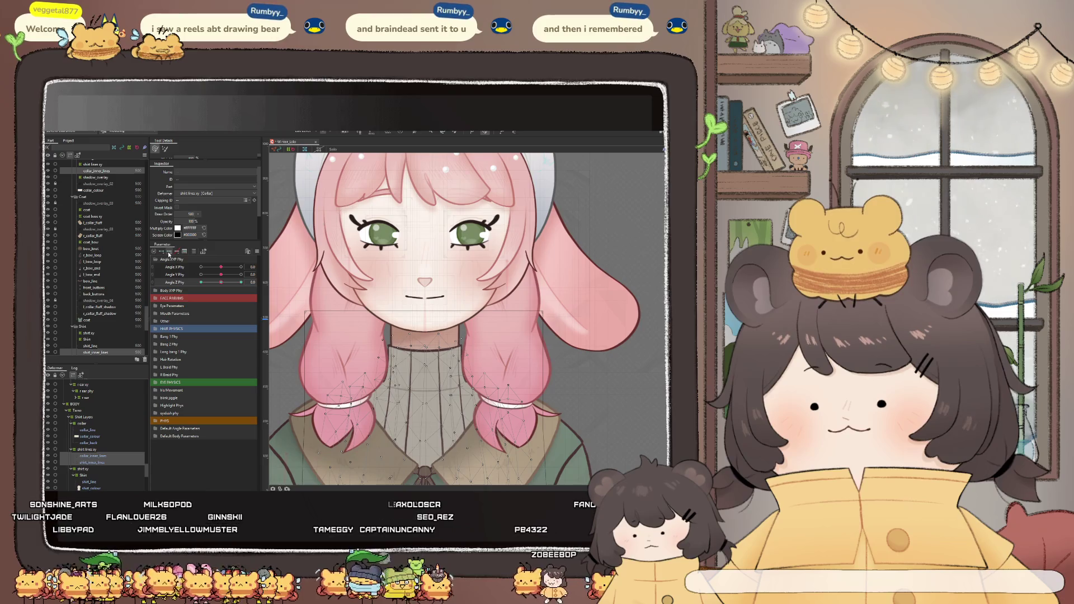
left_click_drag(212, 282, 231, 281)
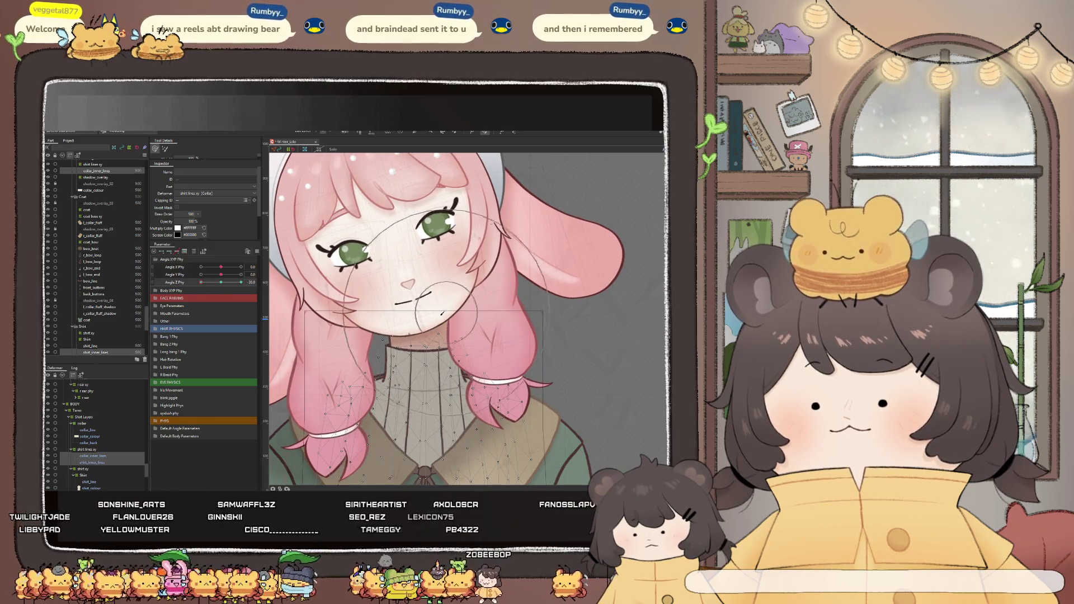
left_click_drag(420, 299, 431, 309)
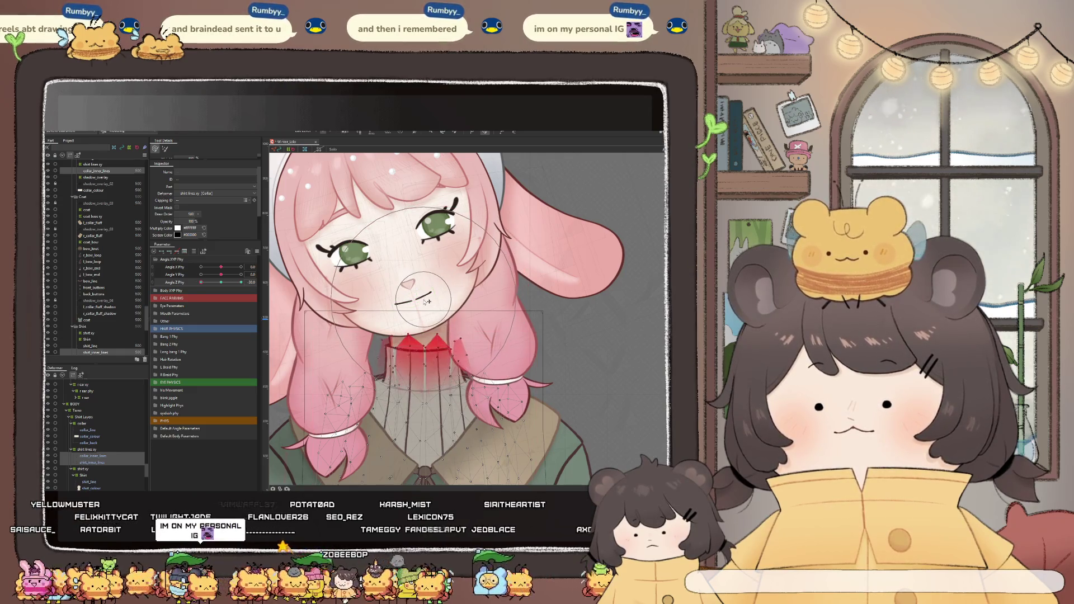
left_click_drag(221, 282, 188, 286)
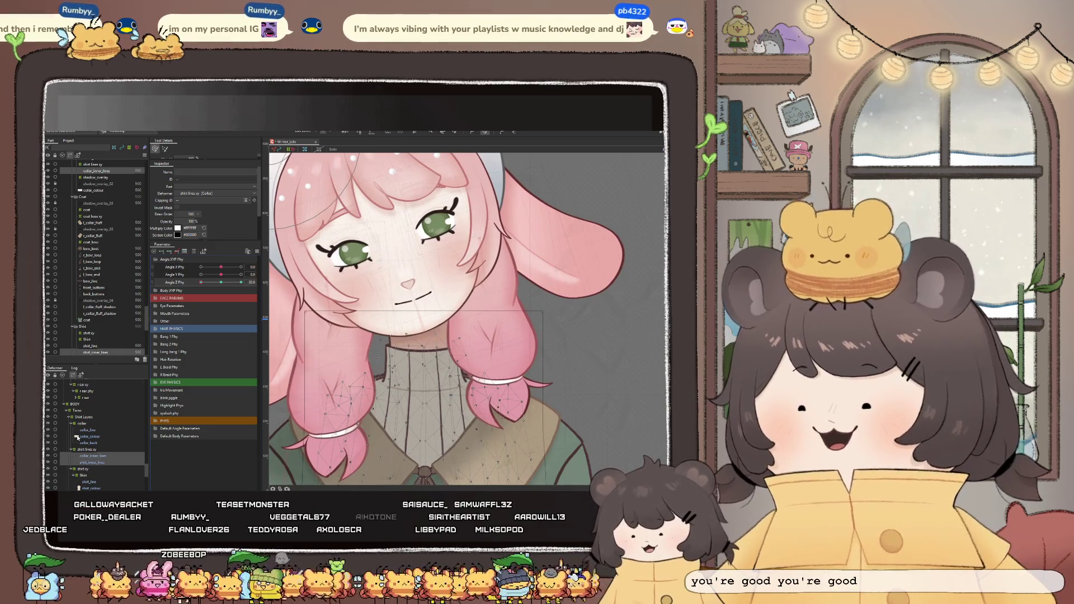
left_click(83, 424)
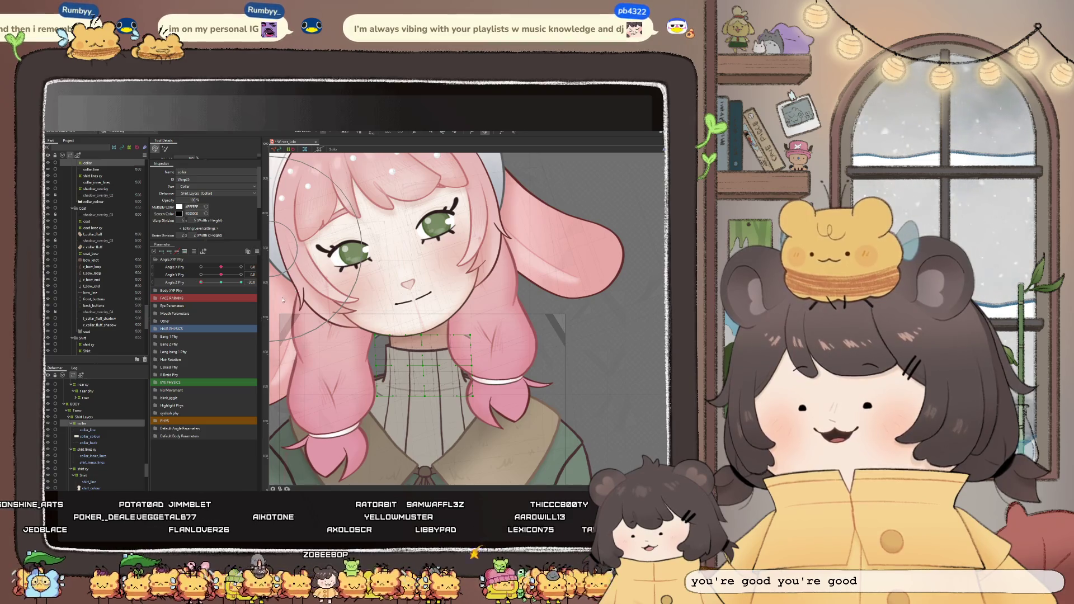
Swing the head and centre it, then drag and release the physics preview model to watch the hair sway
left_click_drag(212, 288, 238, 291)
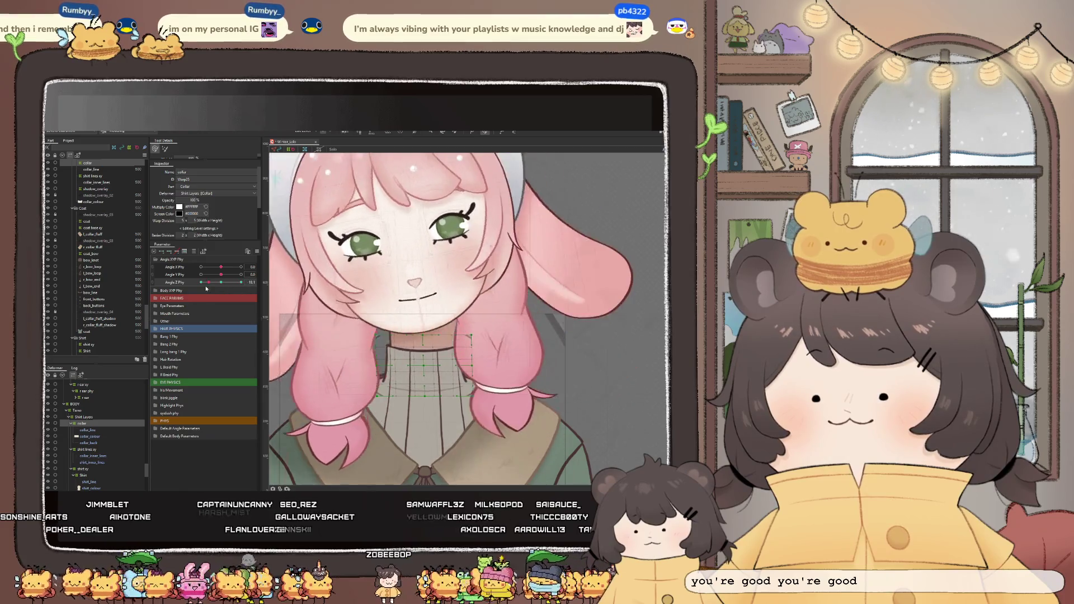
left_click_drag(238, 290, 220, 284)
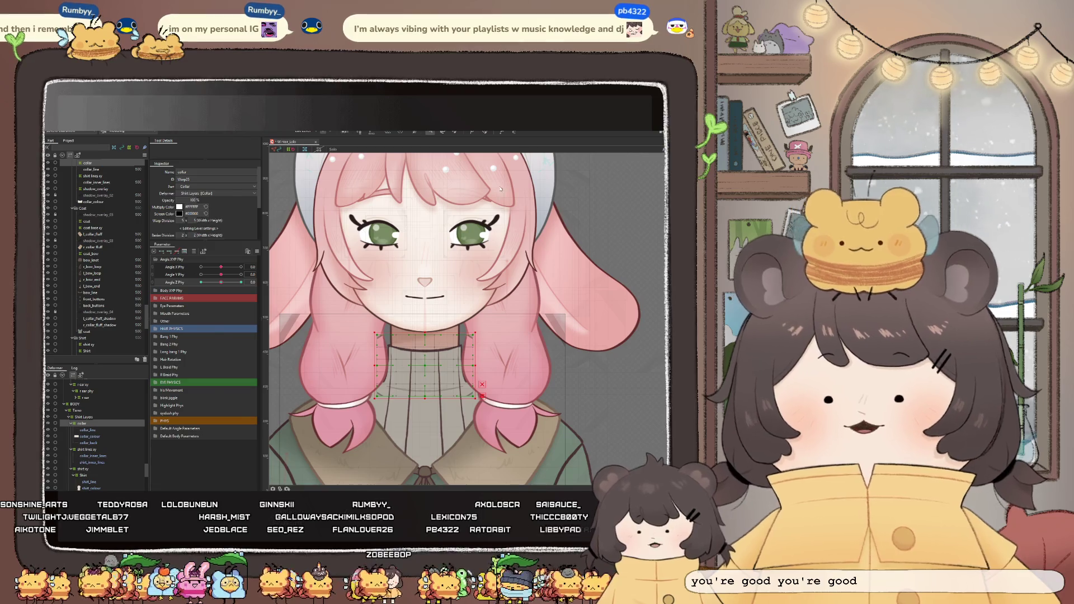
left_click(503, 132)
mouse_move(541, 188)
left_mouse_down()
mouse_move(552, 217)
mouse_move(534, 239)
left_mouse_up()
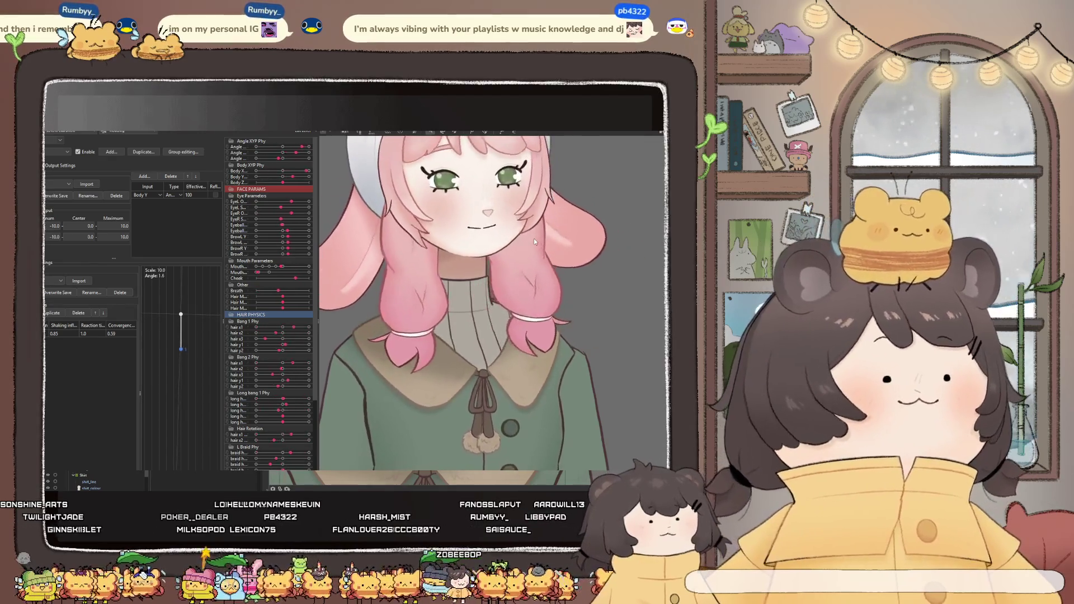
left_click_drag(531, 241, 537, 238)
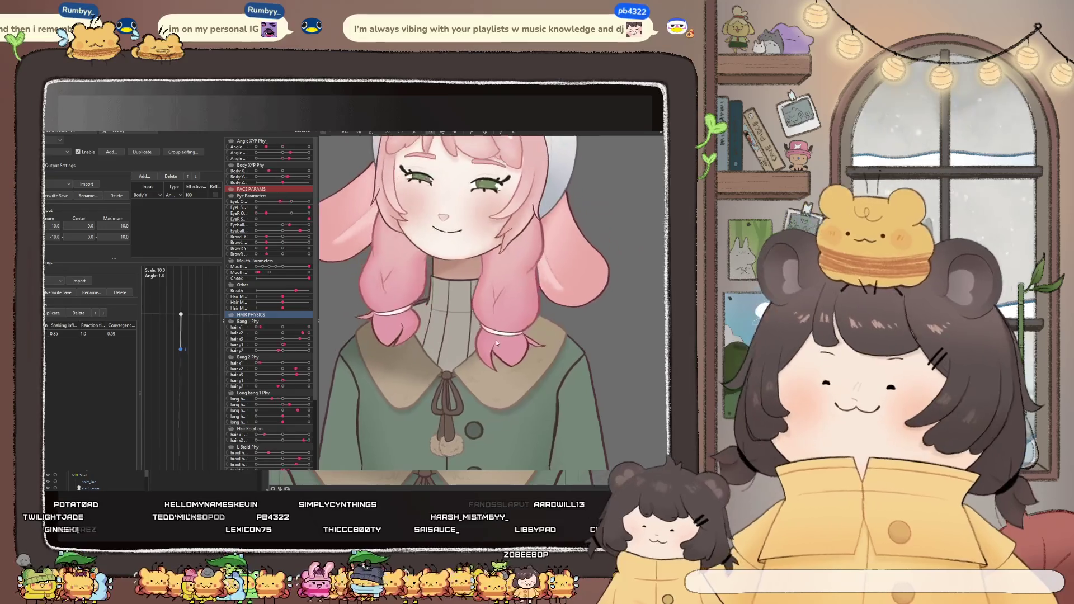